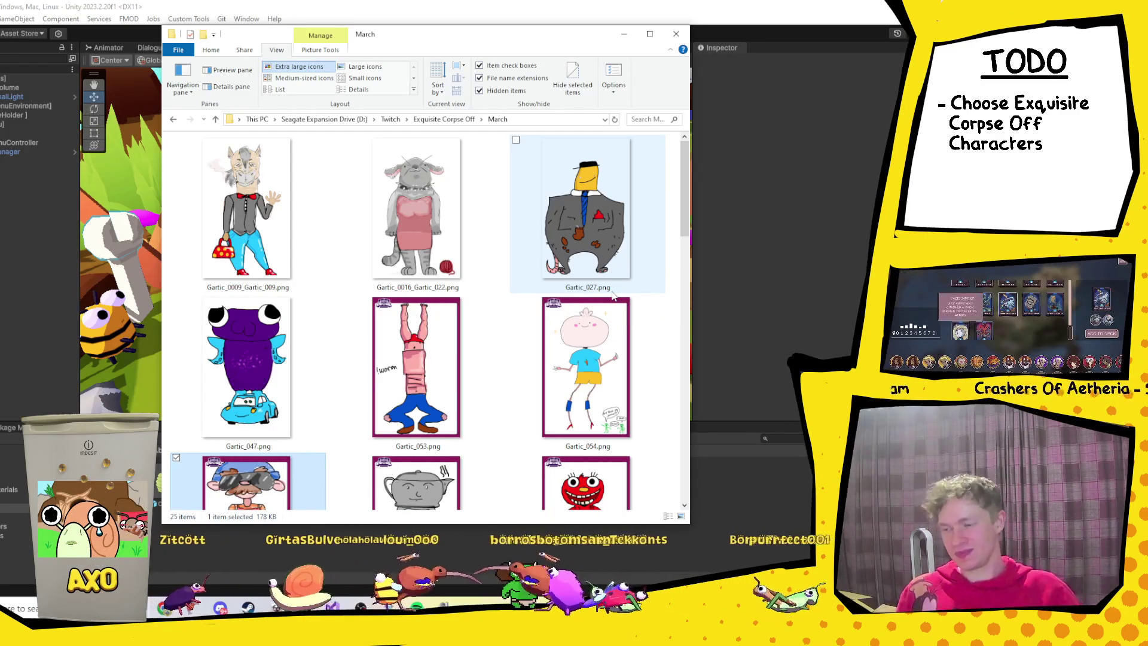
Browse the March drawings, singling out Gartic_022, 055, 077, 121, 115 and 113.
scroll(674, 323, down, 5)
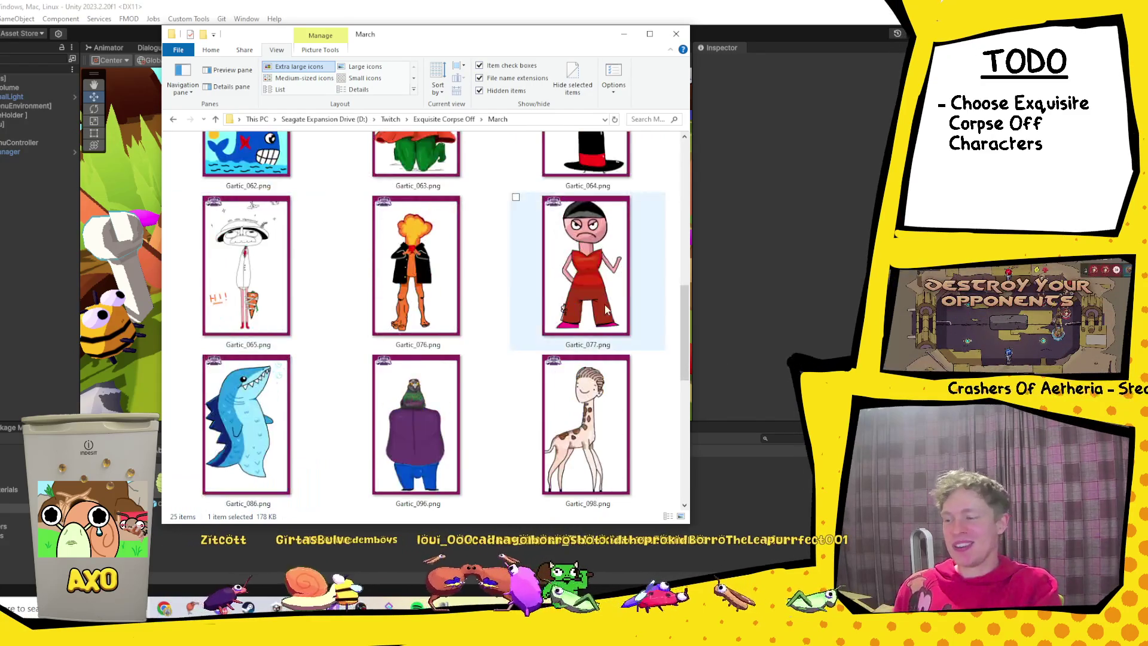
scroll(548, 321, up, 4)
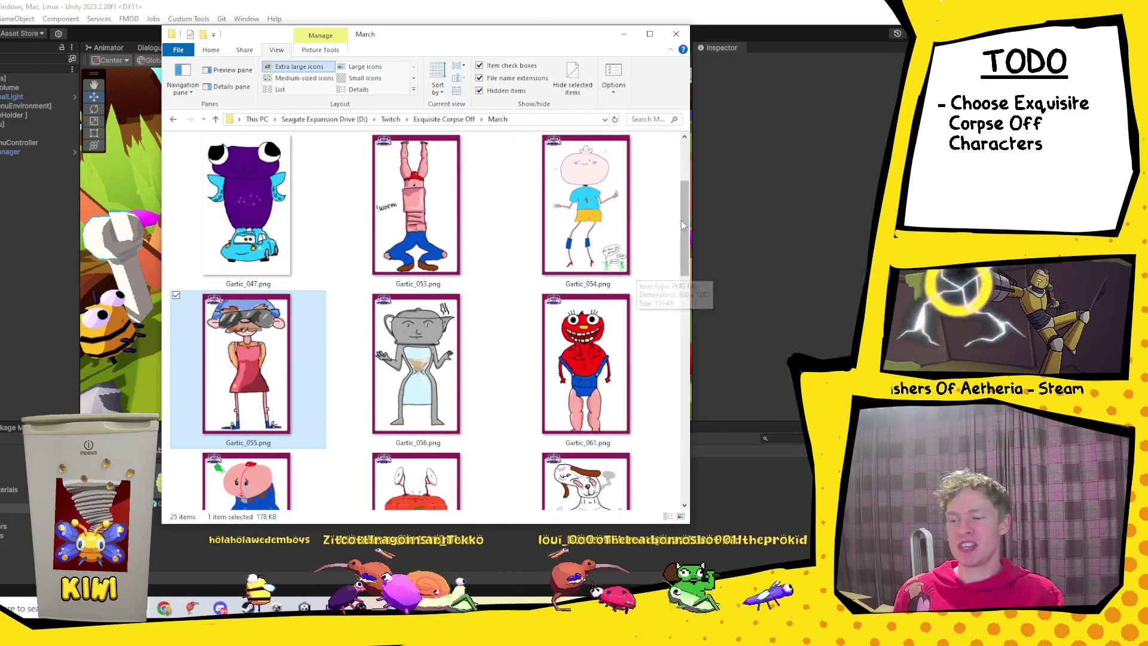
scroll(683, 225, up, 1)
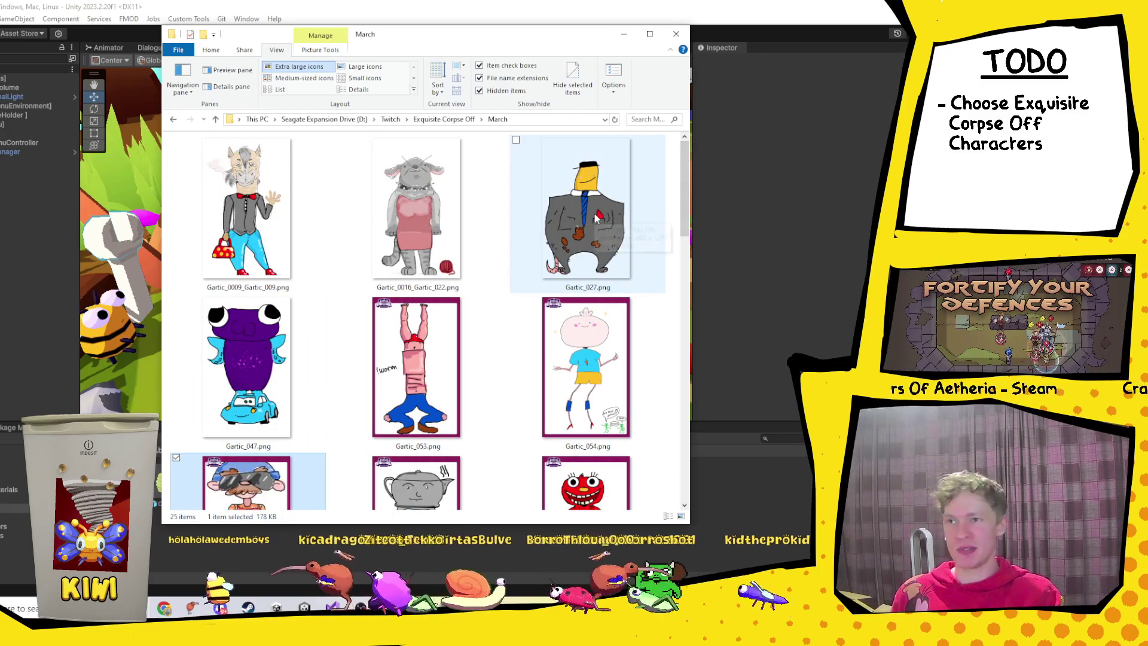
click(430, 195)
scroll(428, 195, down, 1)
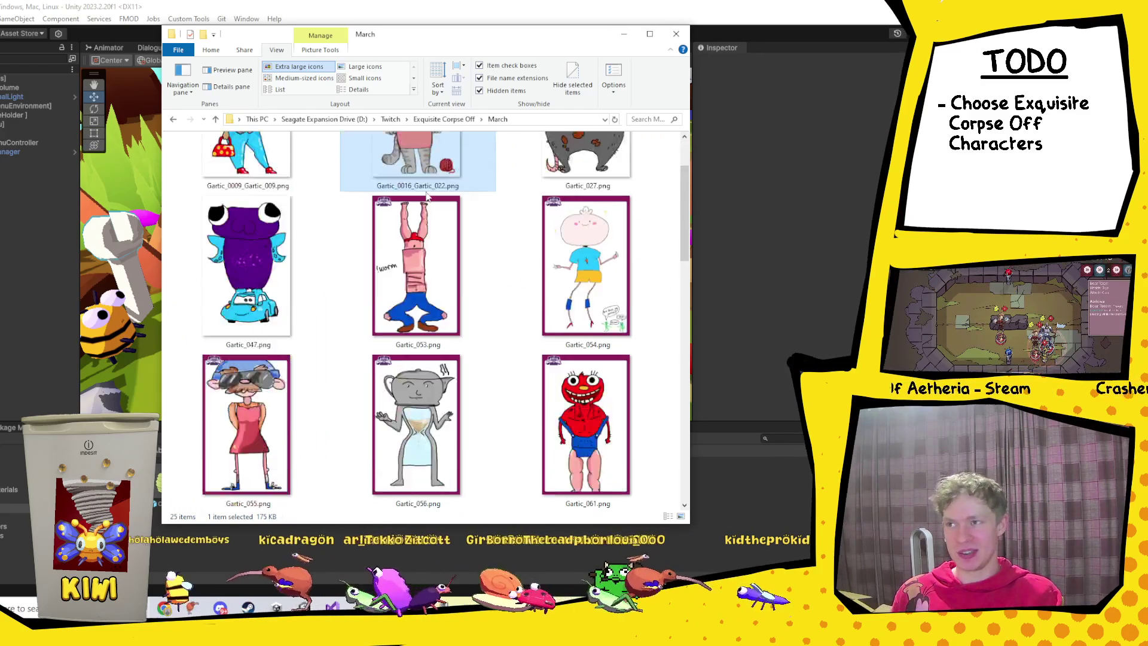
scroll(427, 195, down, 1)
click(299, 281)
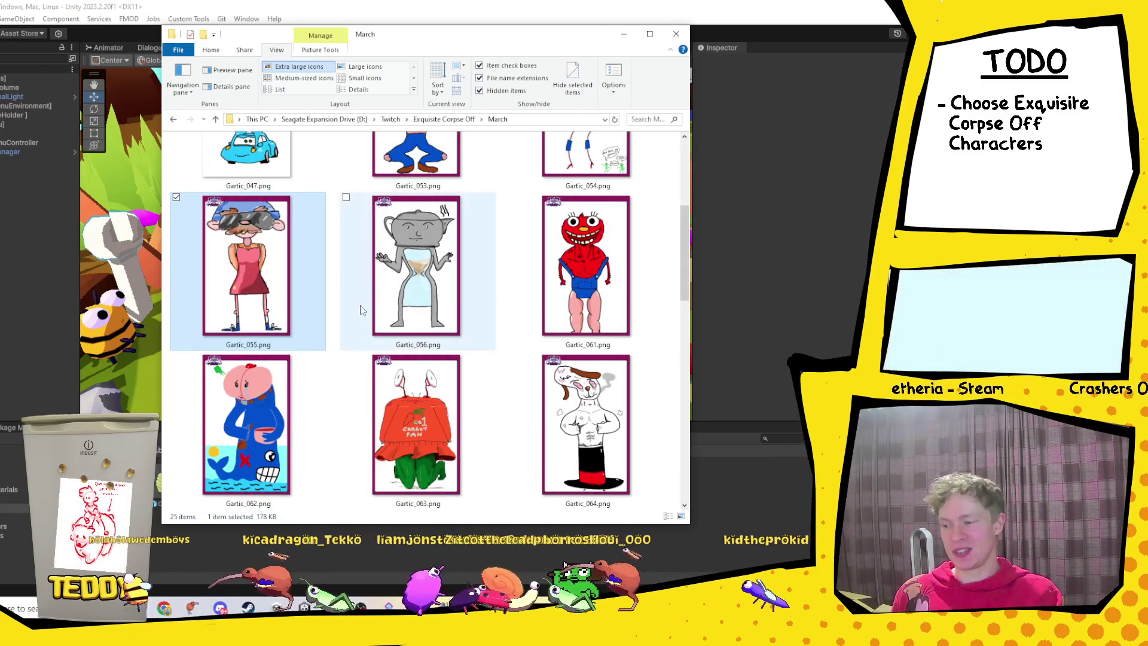
scroll(357, 297, down, 2)
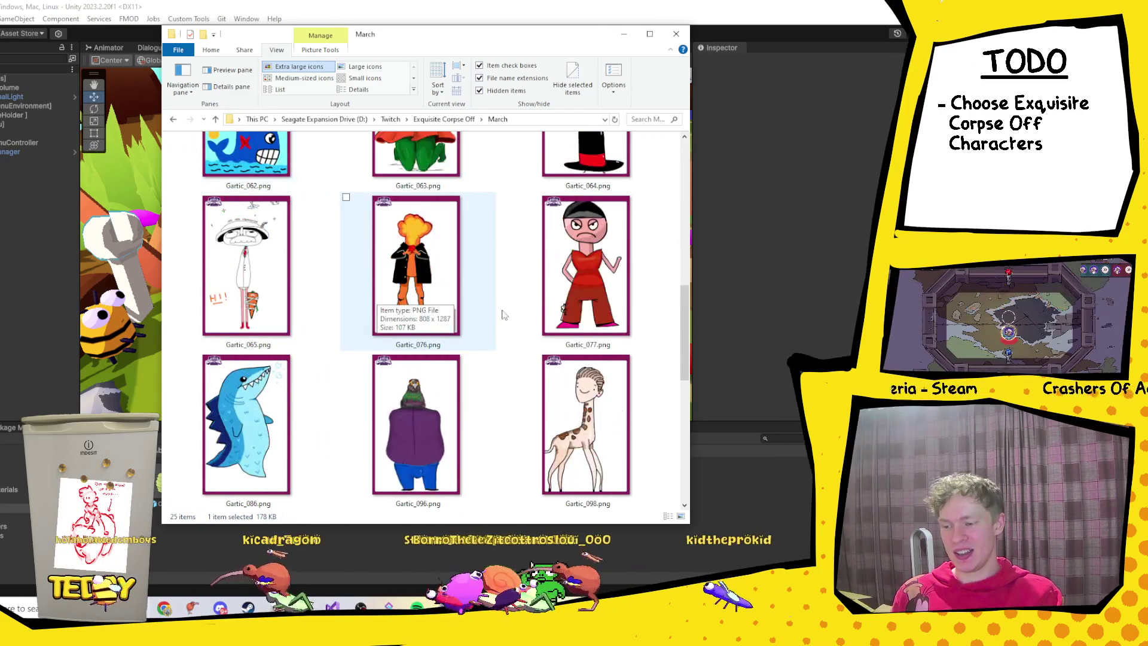
click(556, 259)
scroll(560, 258, down, 2)
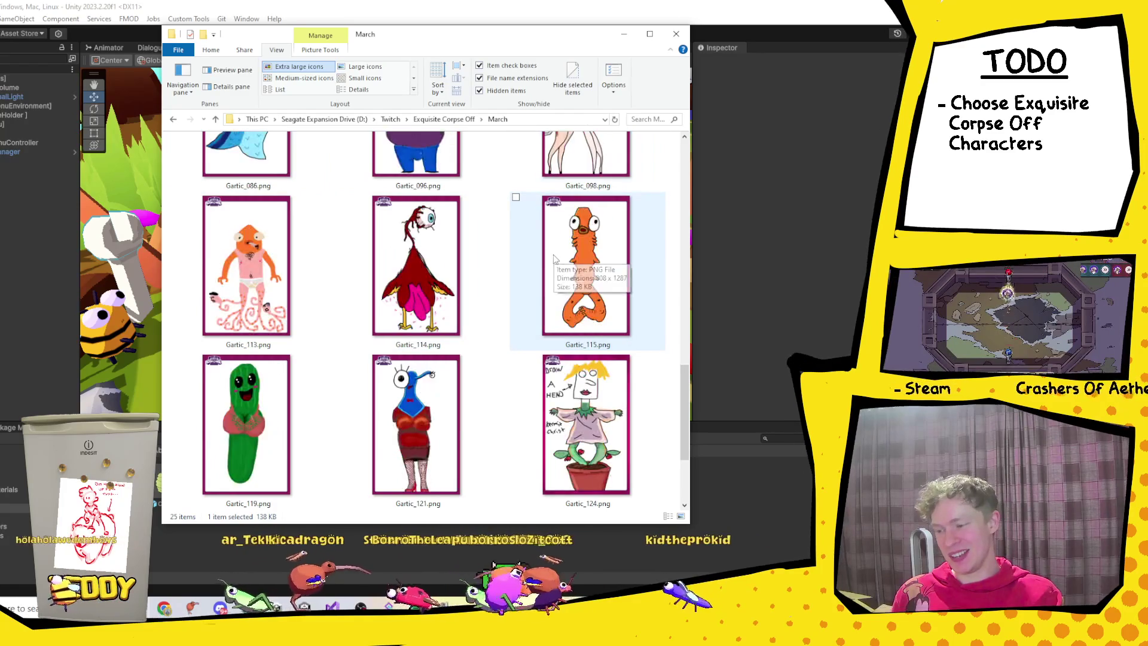
click(431, 421)
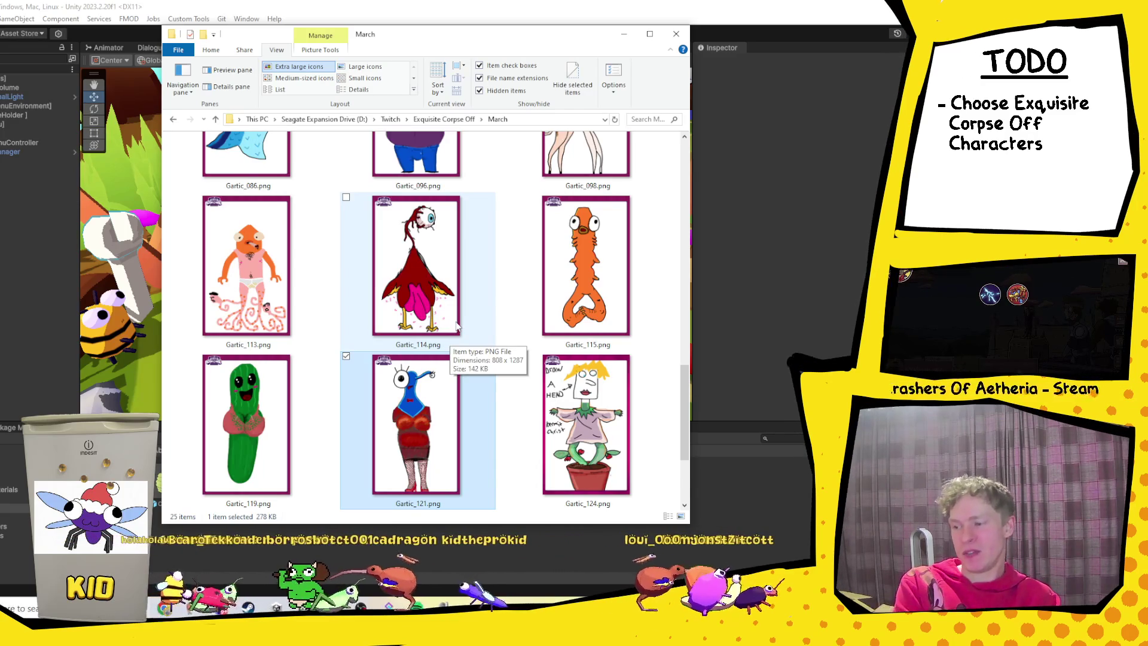
click(577, 257)
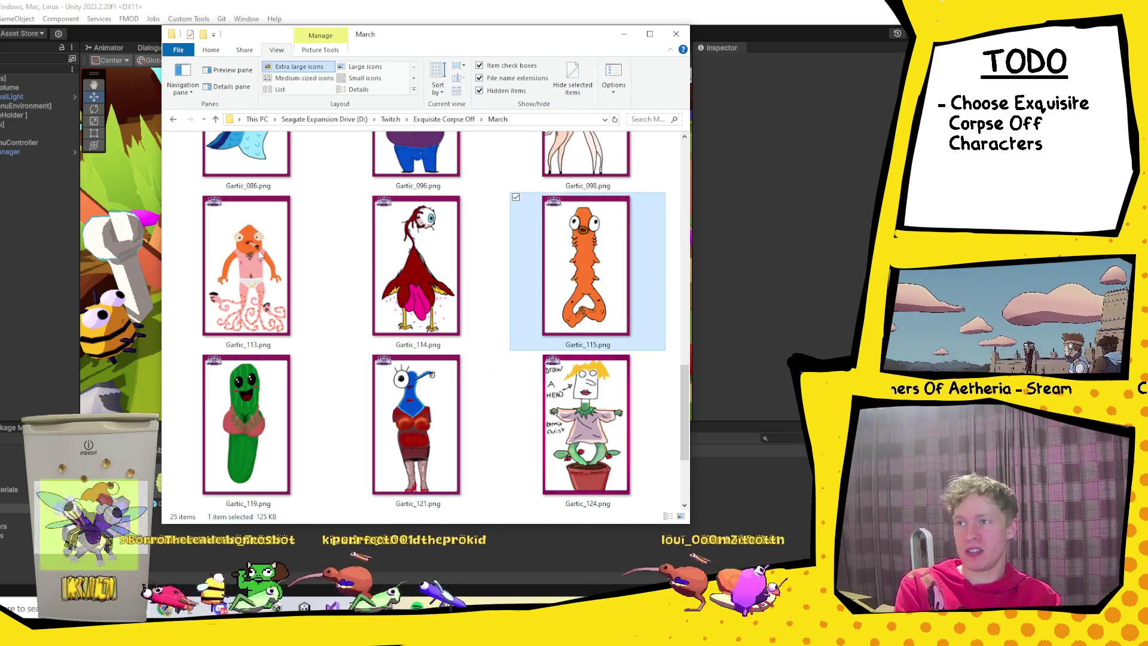
click(254, 266)
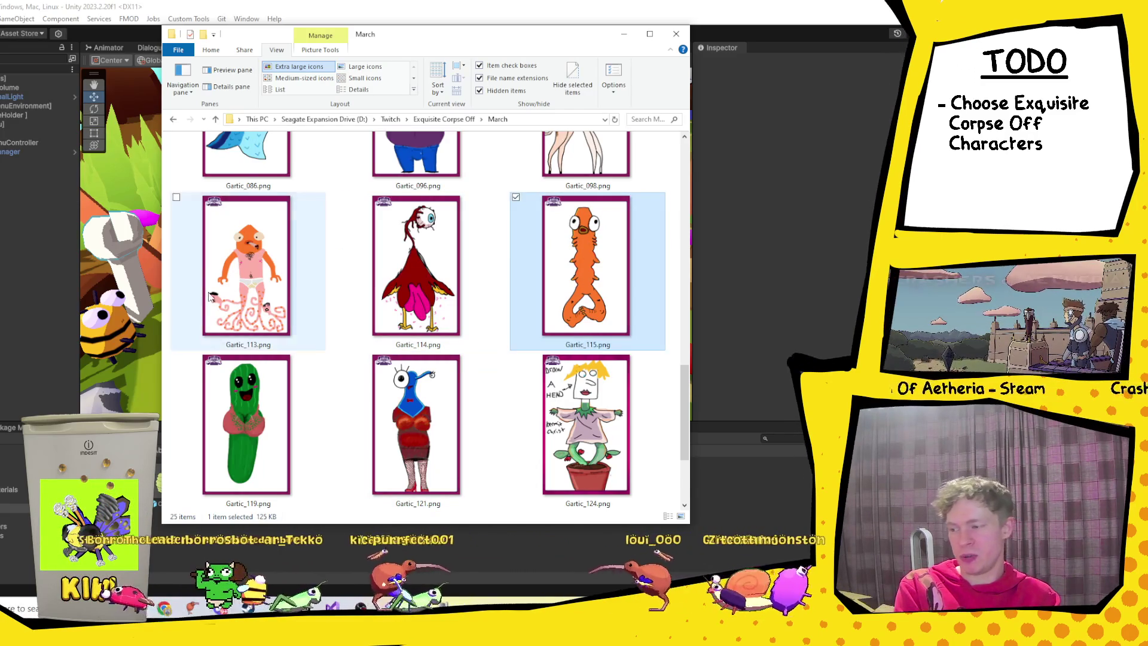
Move back up the folder and mark Gartic_047 and Gartic_027.
scroll(425, 275, up, 5)
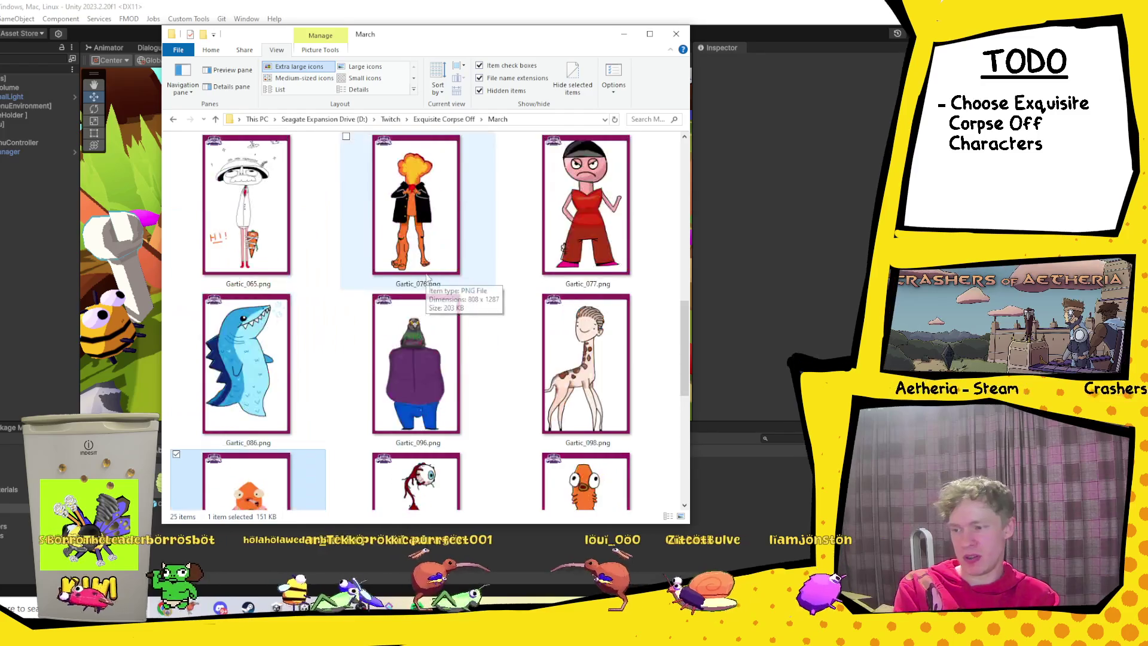
click(526, 335)
scroll(504, 328, up, 3)
key(Home)
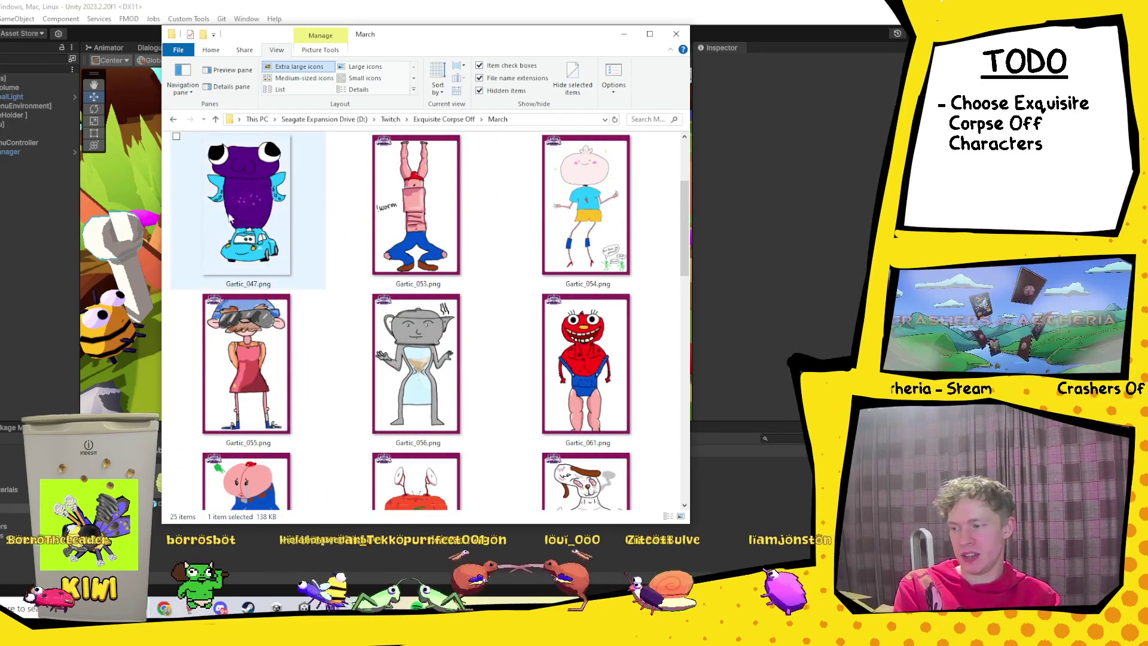
scroll(544, 389, up, 3)
scroll(495, 285, down, 2)
scroll(495, 285, down, 6)
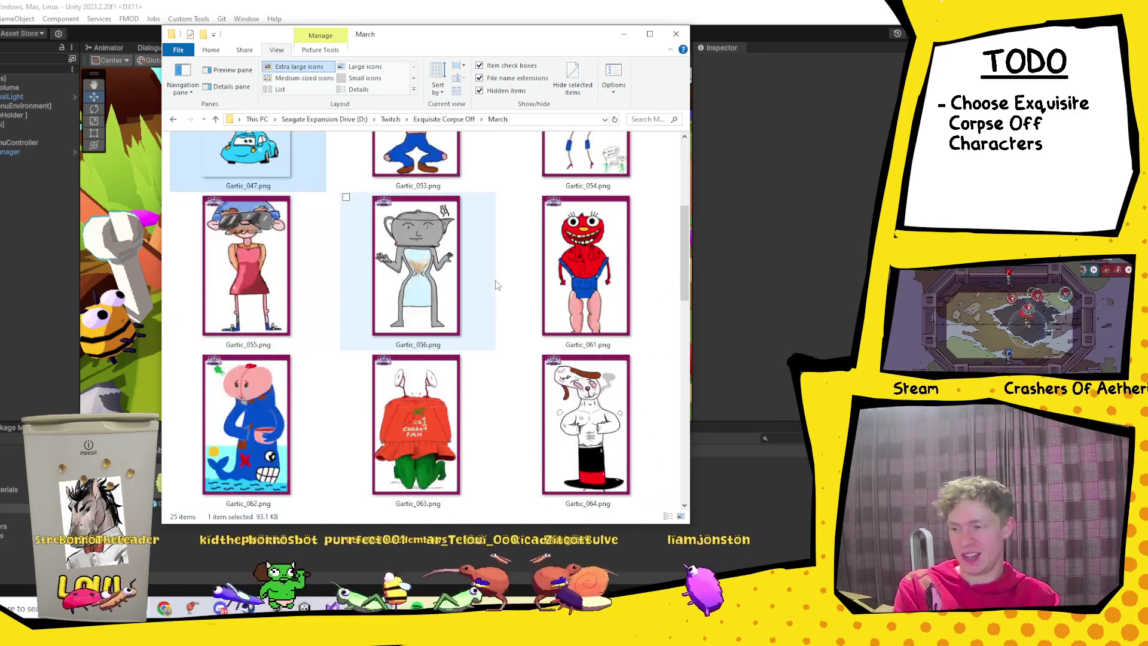
scroll(568, 263, up, 8)
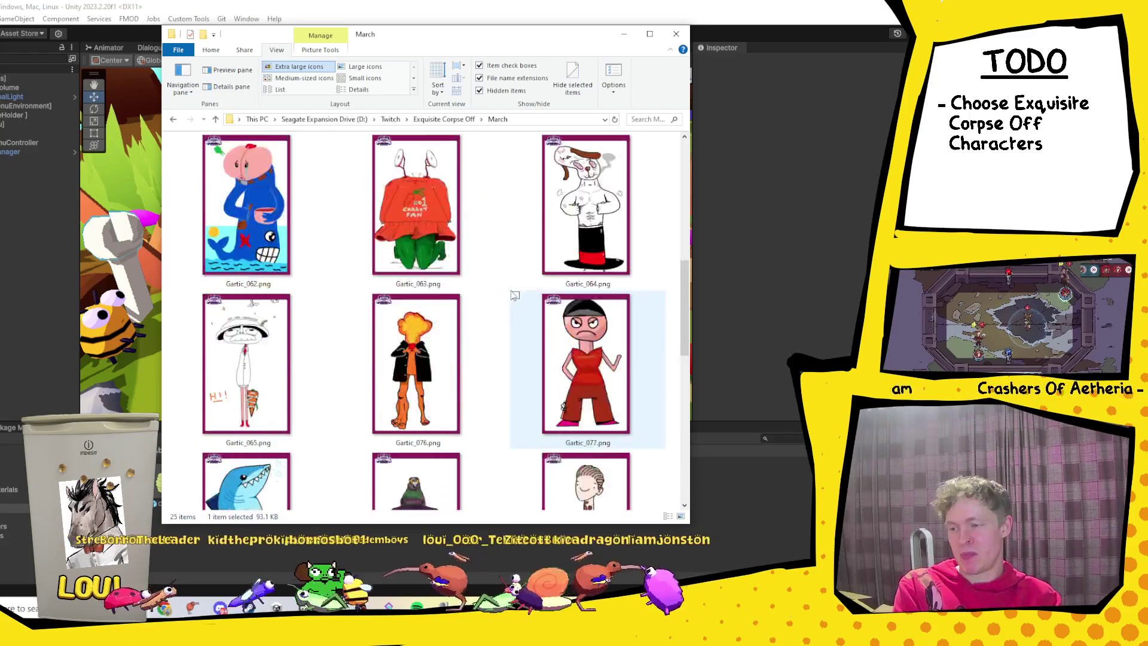
click(579, 239)
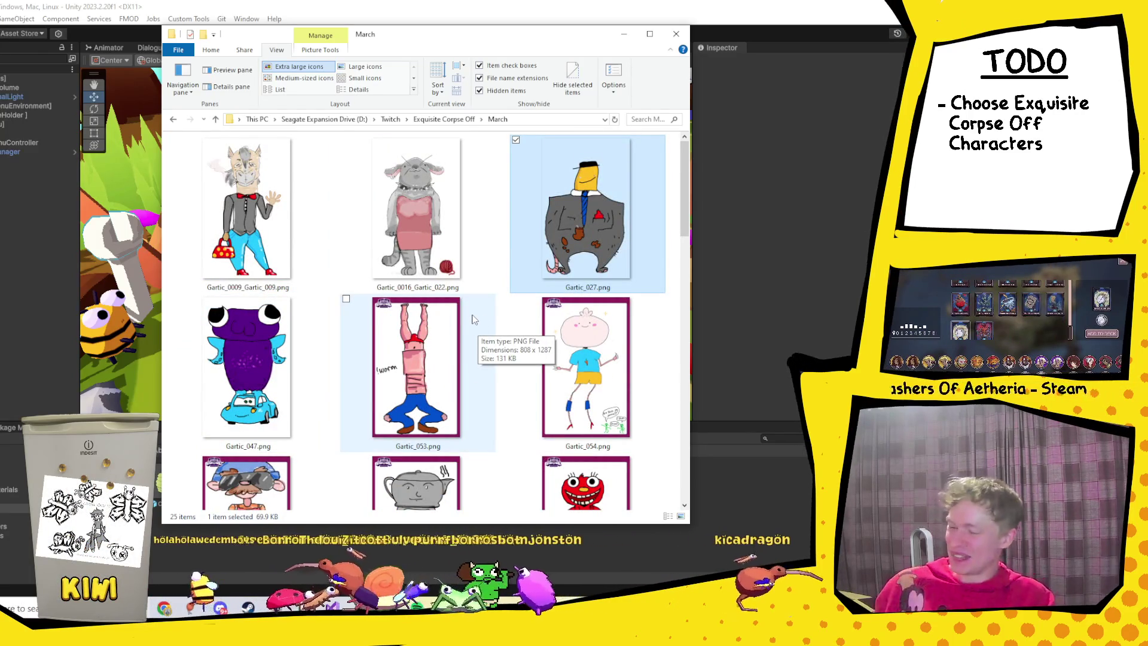
Review the drawings again, singling out Gartic_022, 055, 121, 027 and 009.
scroll(474, 316, down, 2)
scroll(452, 323, down, 2)
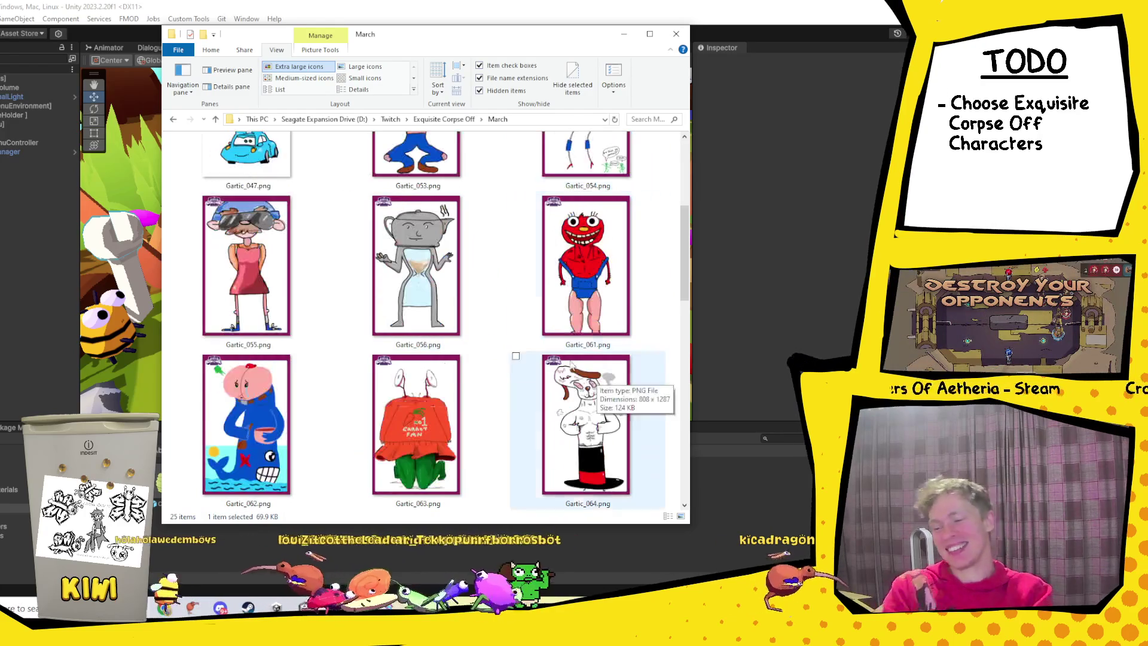
scroll(448, 323, down, 8)
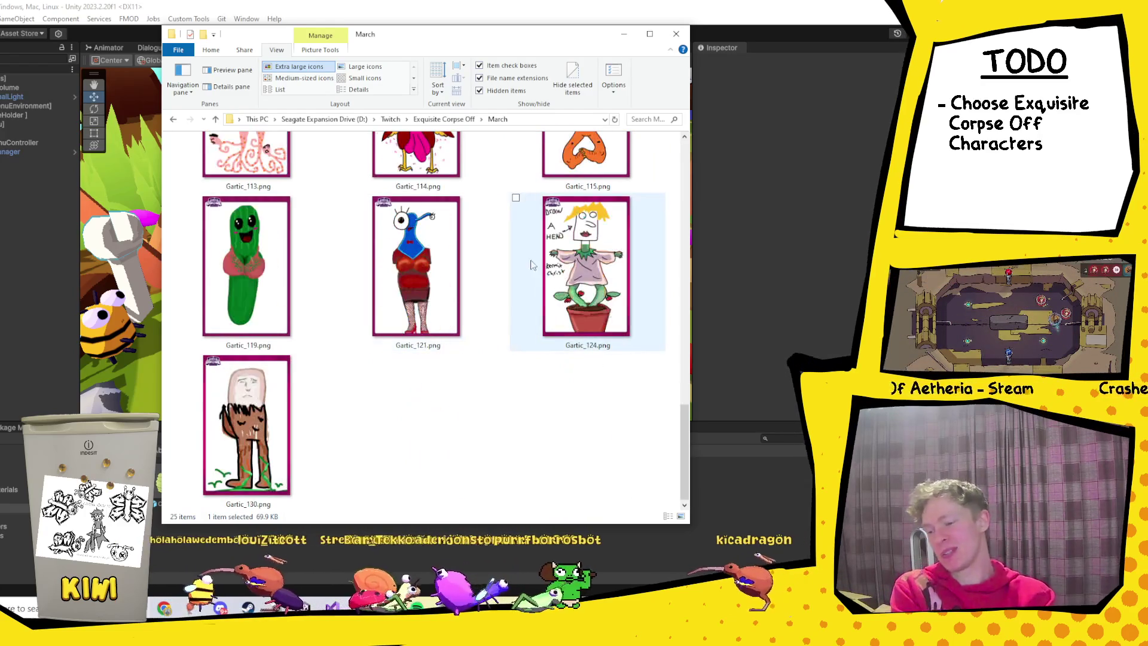
scroll(542, 324, up, 12)
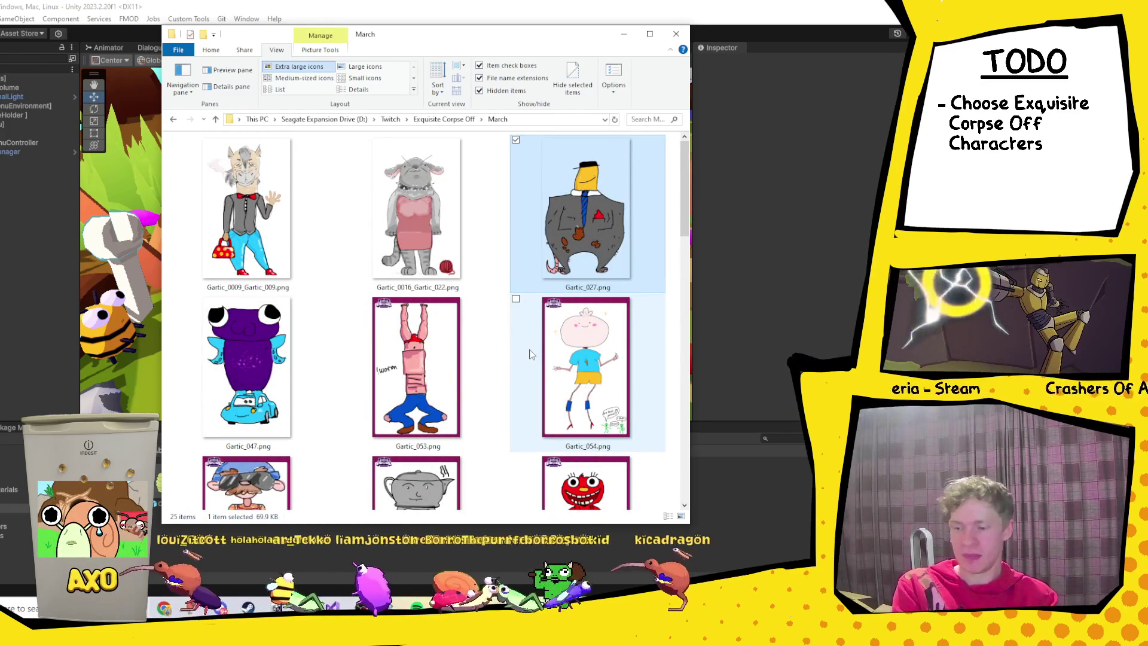
scroll(533, 337, down, 6)
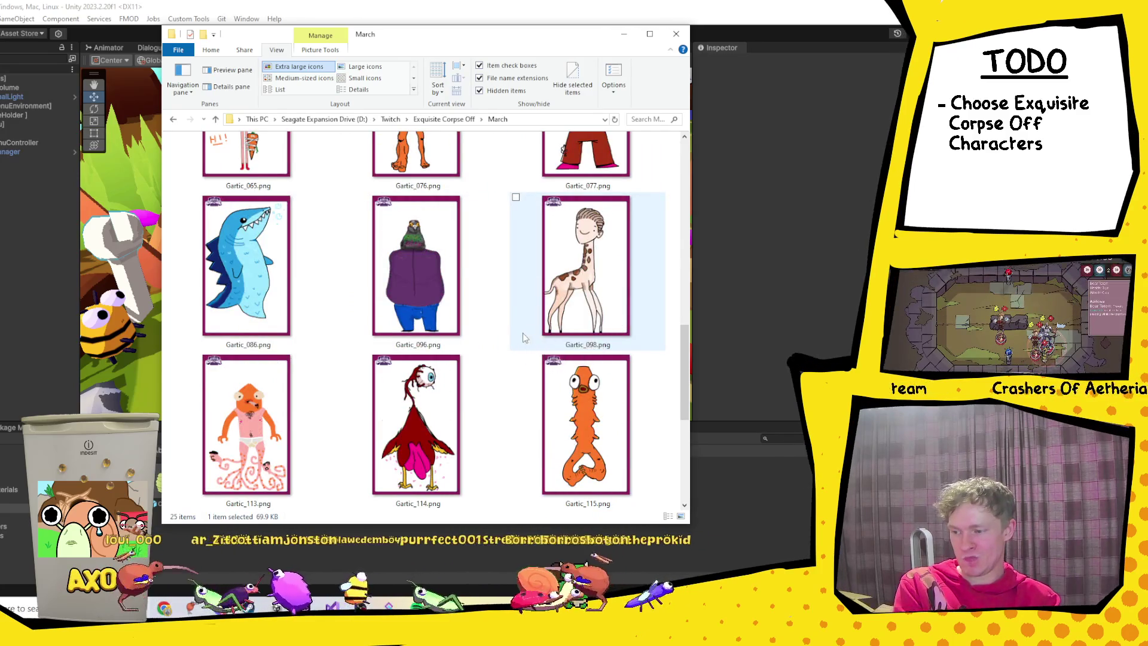
scroll(523, 335, down, 4)
scroll(525, 318, up, 4)
scroll(515, 326, down, 4)
scroll(515, 325, up, 8)
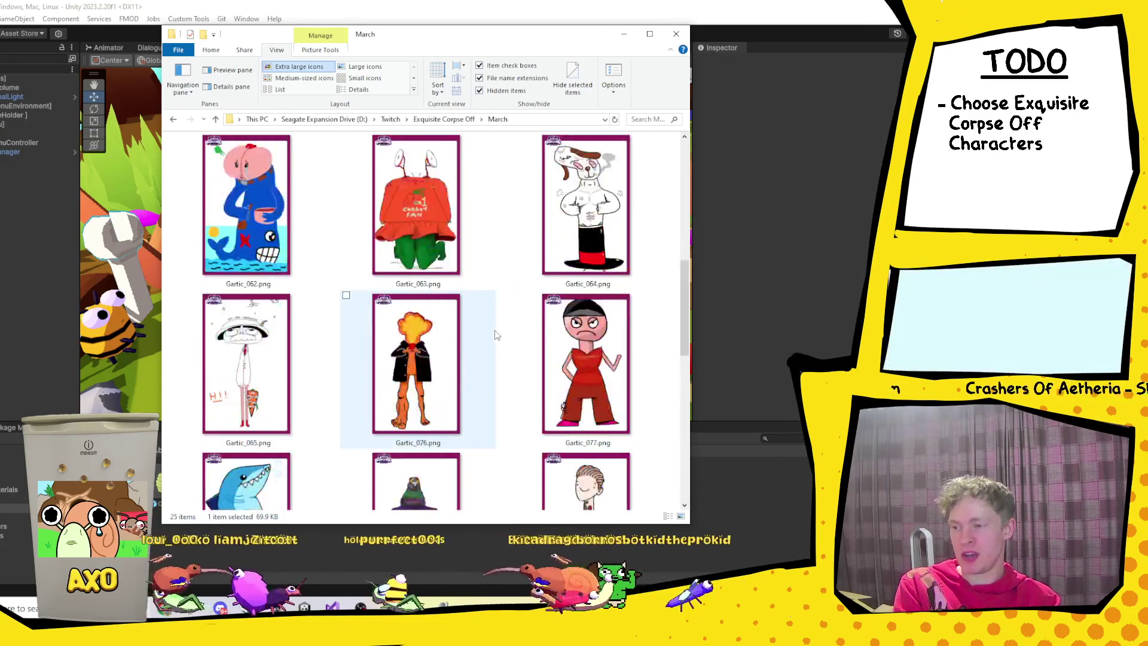
scroll(350, 412, up, 2)
click(419, 251)
scroll(252, 421, down, 3)
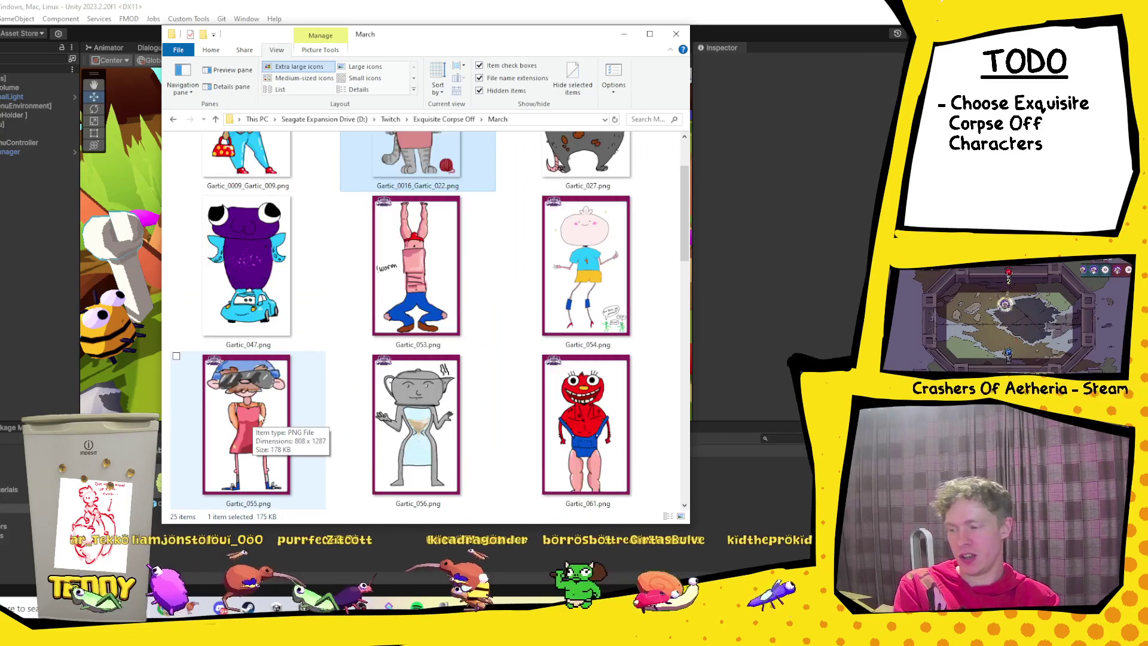
click(261, 419)
scroll(454, 359, down, 6)
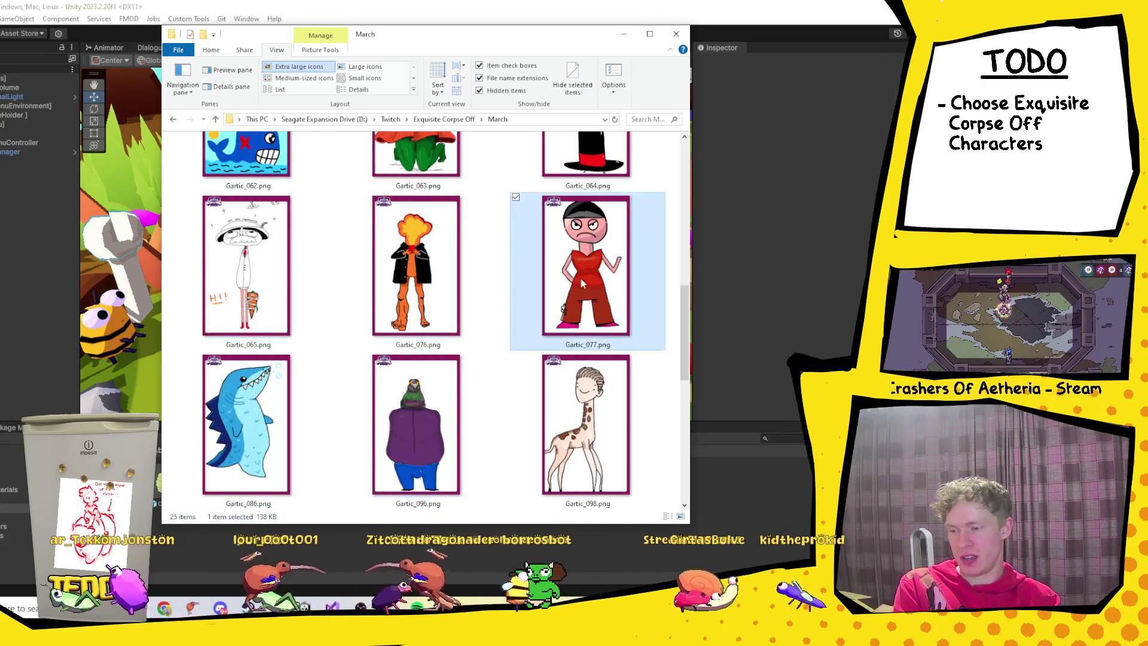
scroll(577, 293, down, 4)
click(439, 285)
scroll(477, 364, up, 2)
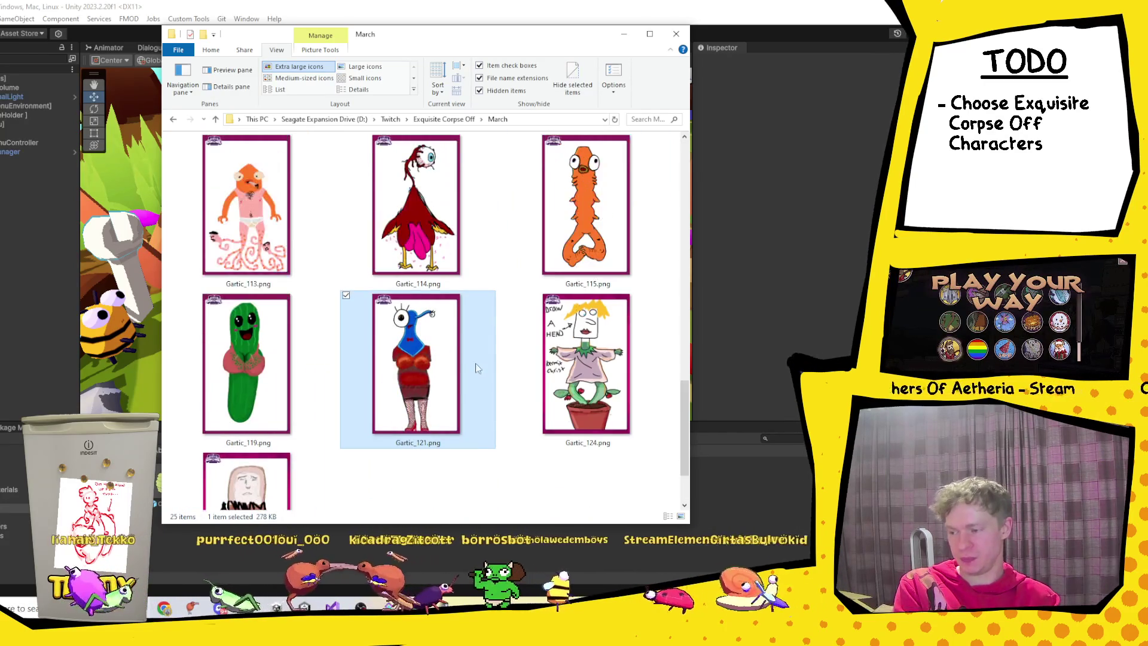
scroll(471, 382, up, 15)
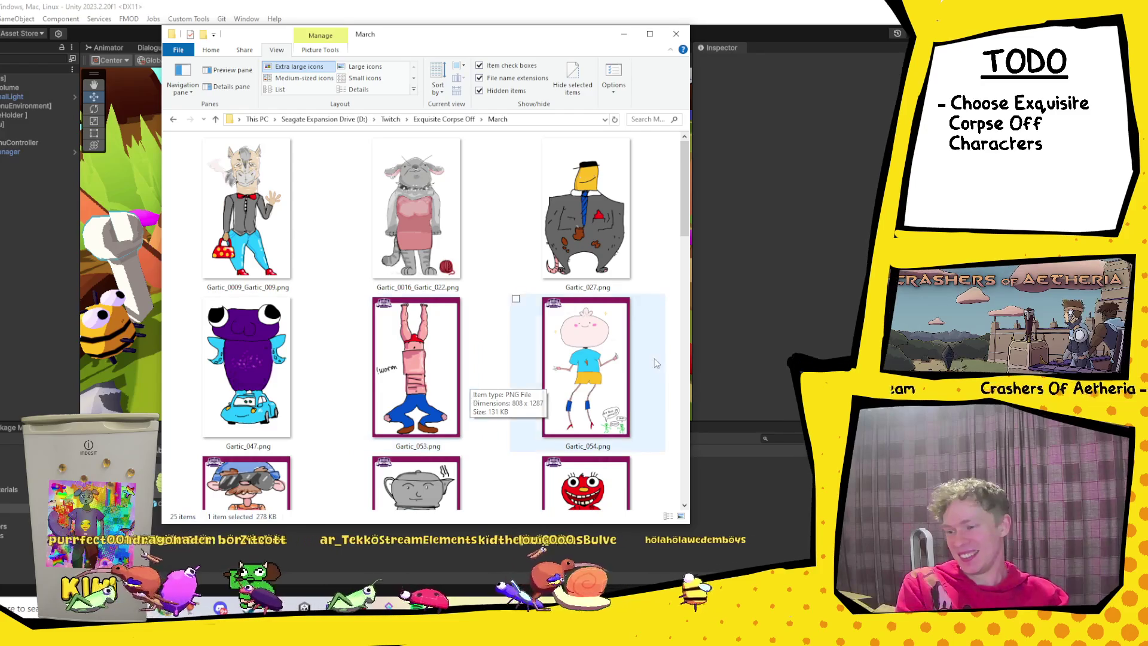
click(595, 241)
click(231, 187)
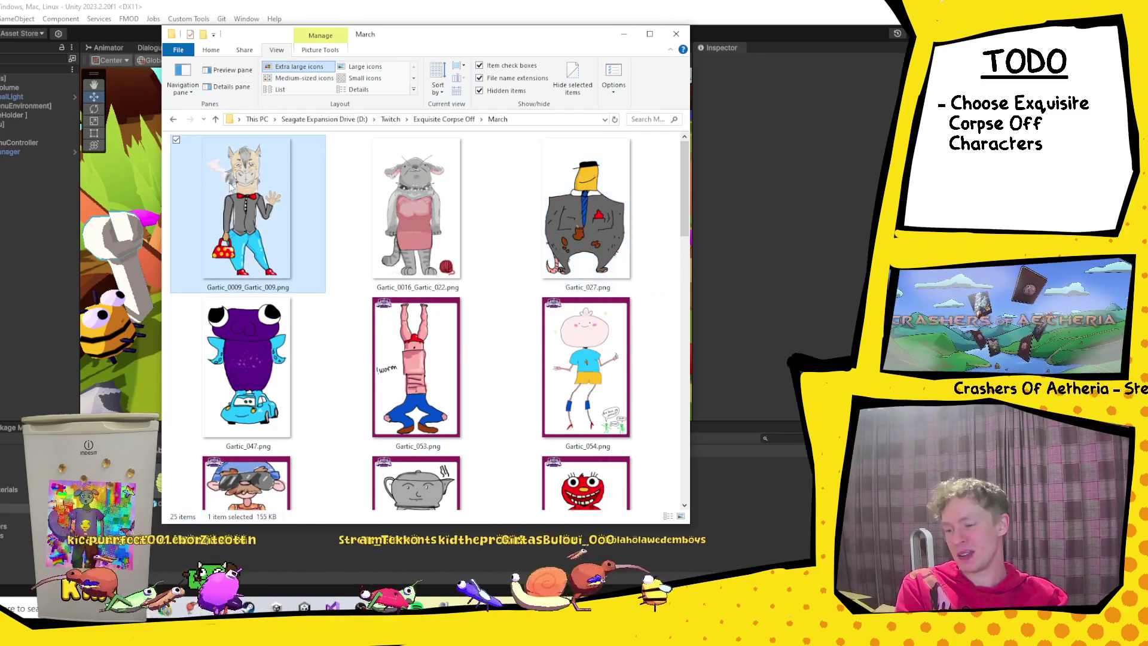
Pick out Gartic_096 and Gartic_130 further down the folder.
scroll(296, 250, down, 2)
scroll(296, 249, down, 8)
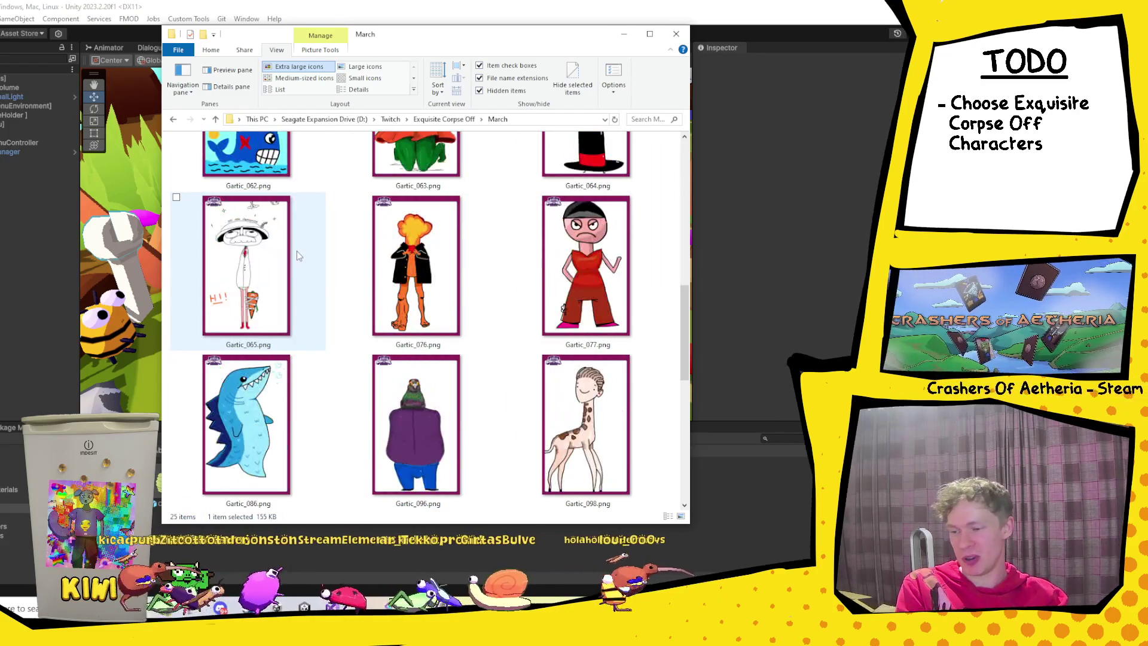
scroll(304, 263, down, 1)
click(437, 263)
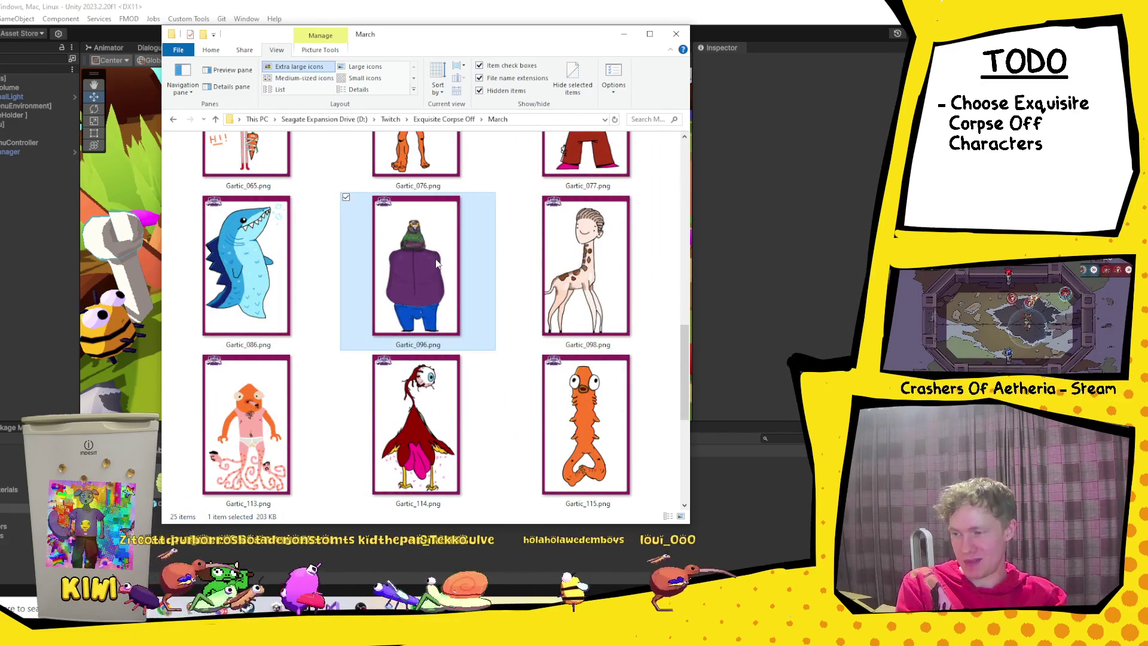
scroll(417, 220, down, 2)
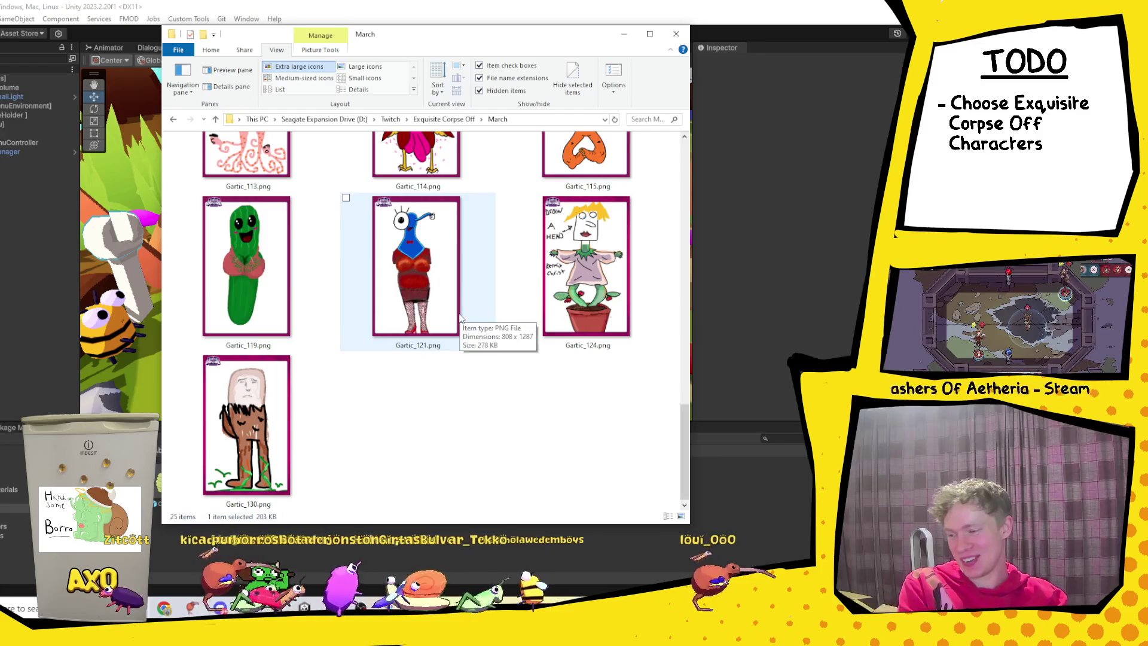
click(276, 422)
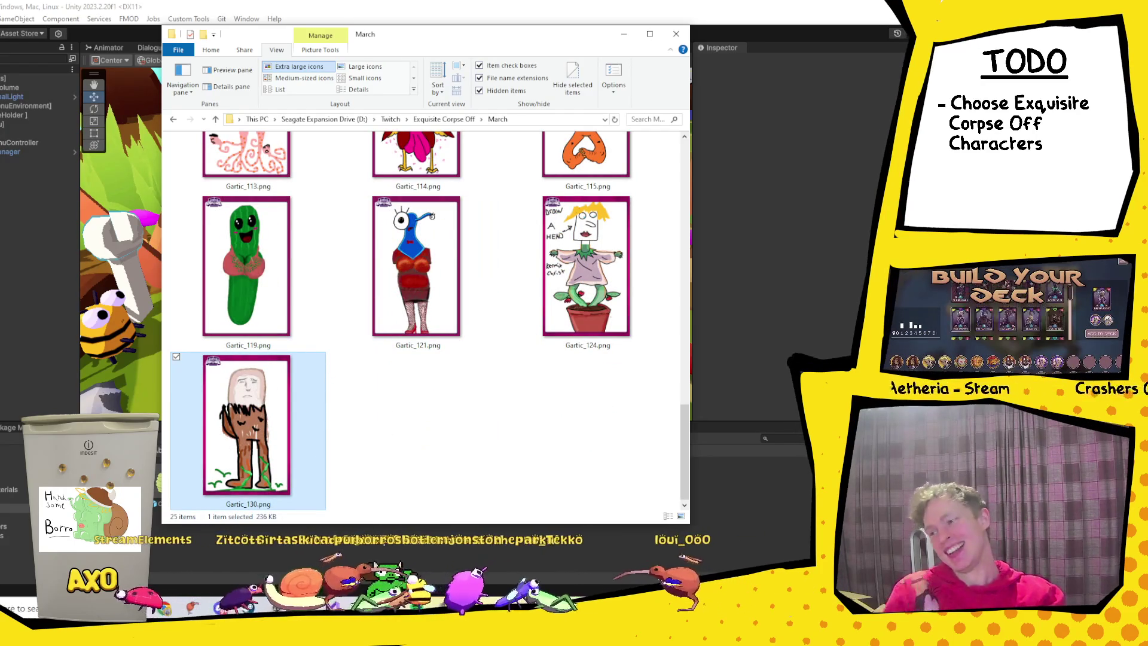
Select Gartic_065 and Gartic_115, then minimize the March folder to reveal Unity.
scroll(385, 459, up, 1)
scroll(419, 413, up, 2)
scroll(429, 399, up, 4)
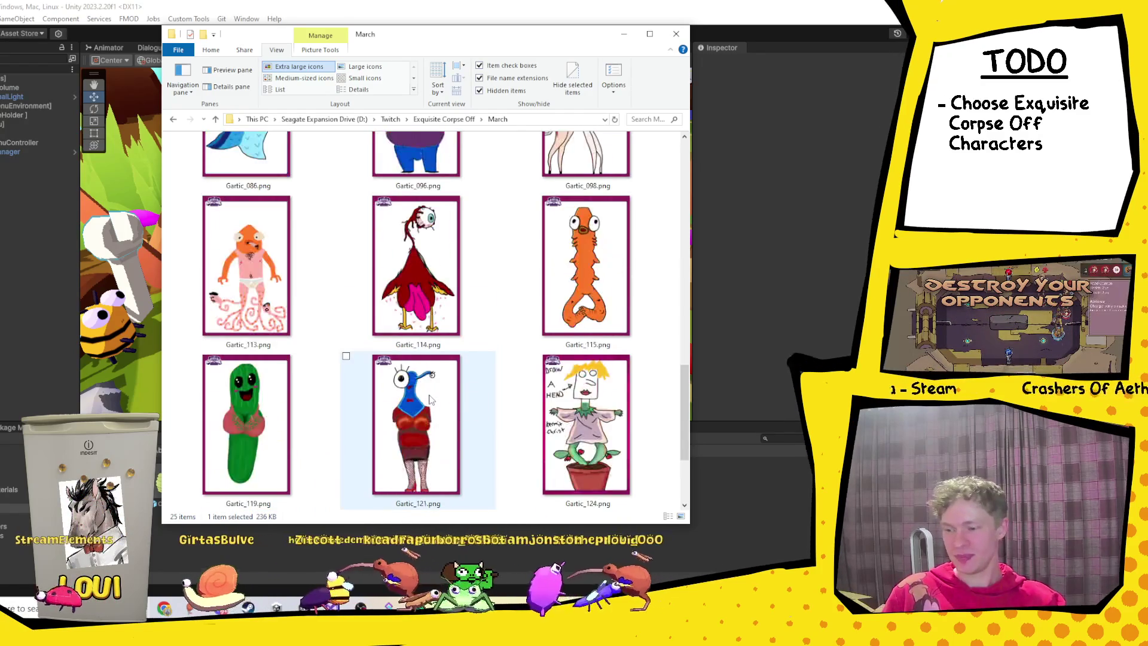
scroll(421, 323, up, 2)
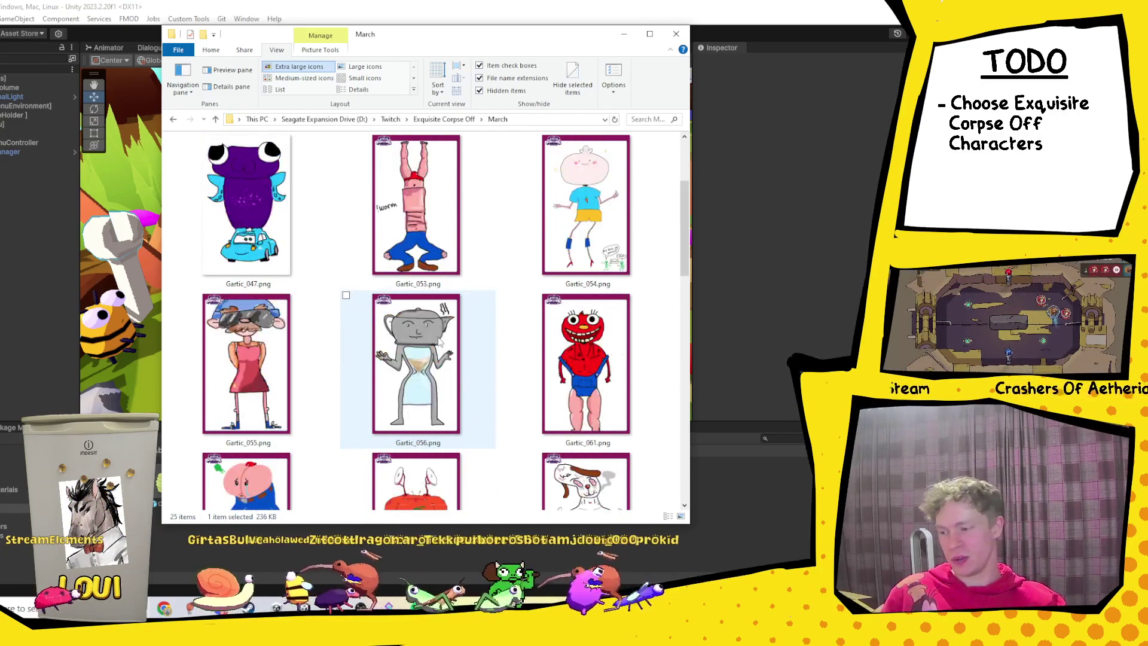
scroll(430, 299, down, 4)
click(443, 261)
scroll(441, 293, down, 3)
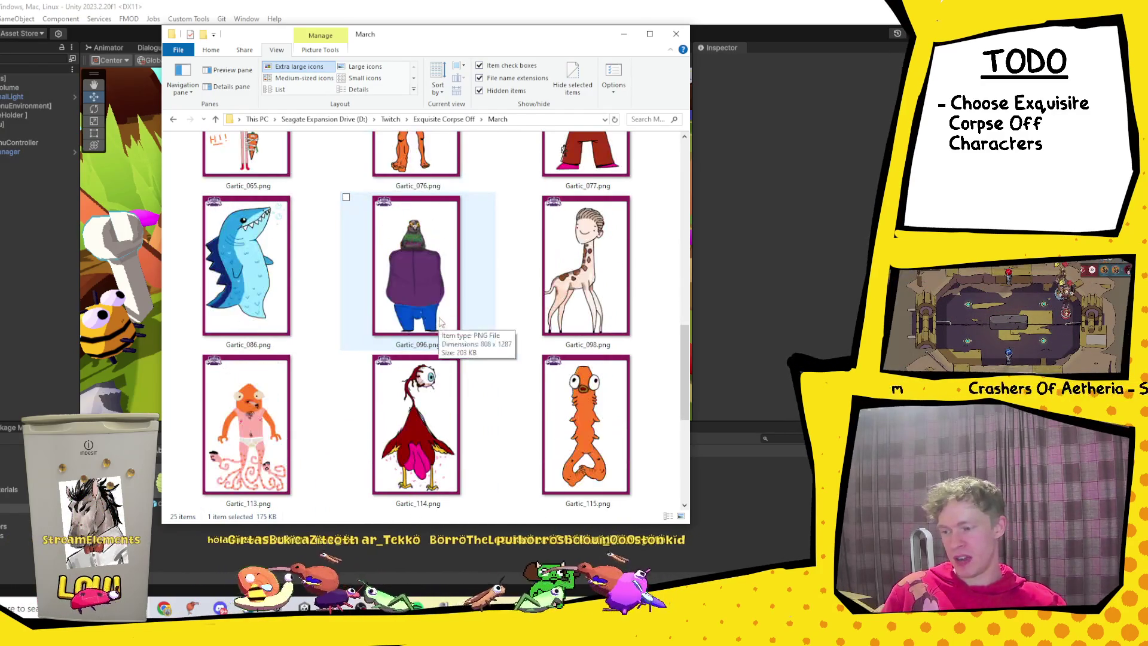
scroll(432, 233, up, 2)
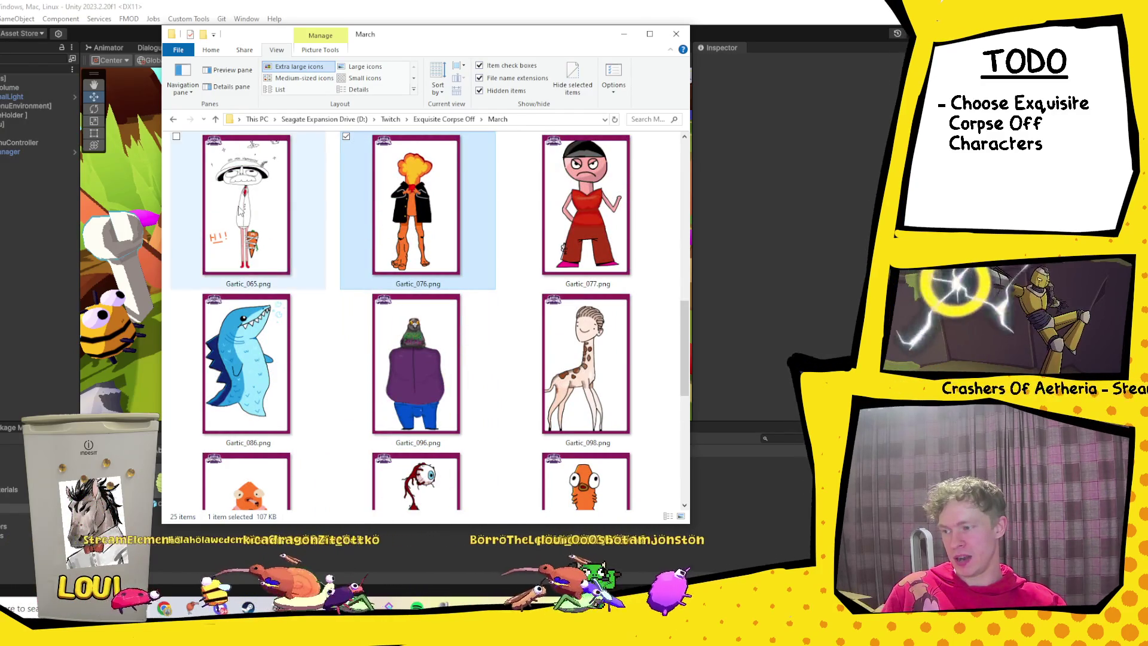
click(245, 206)
scroll(265, 367, down, 2)
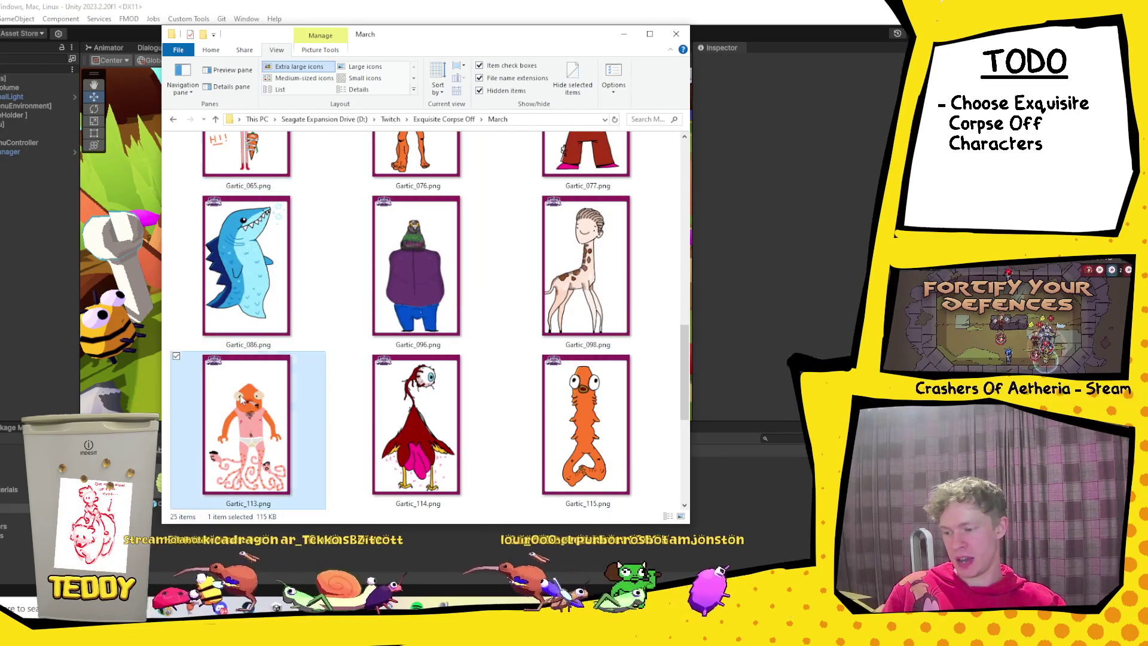
click(604, 414)
scroll(545, 379, down, 5)
scroll(489, 403, up, 4)
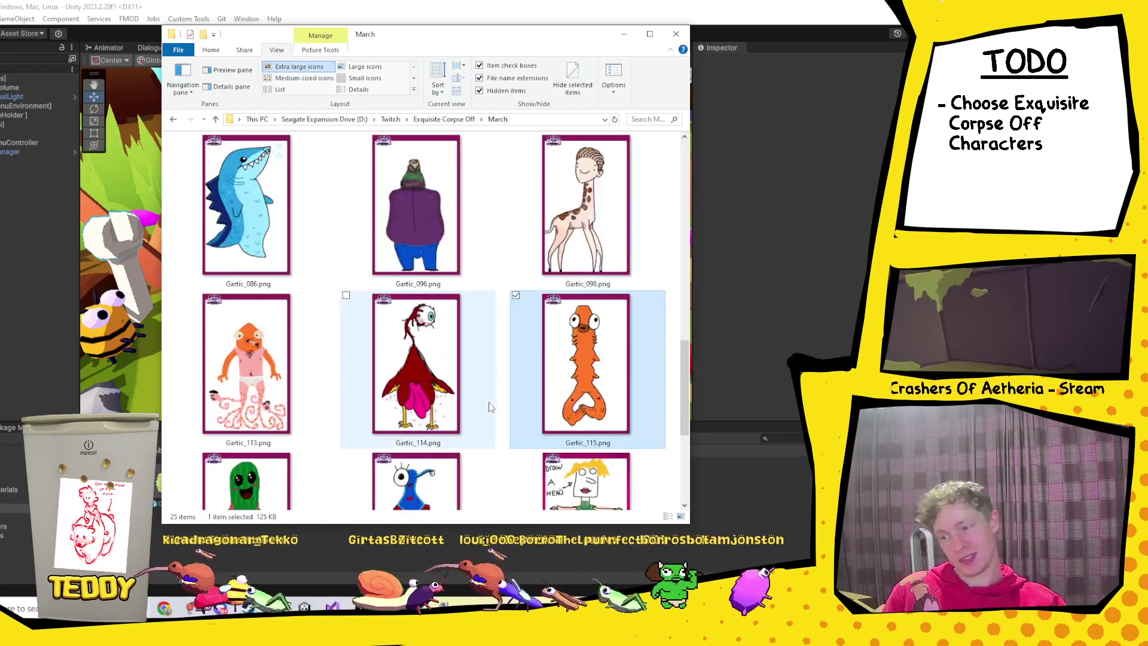
scroll(489, 402, up, 10)
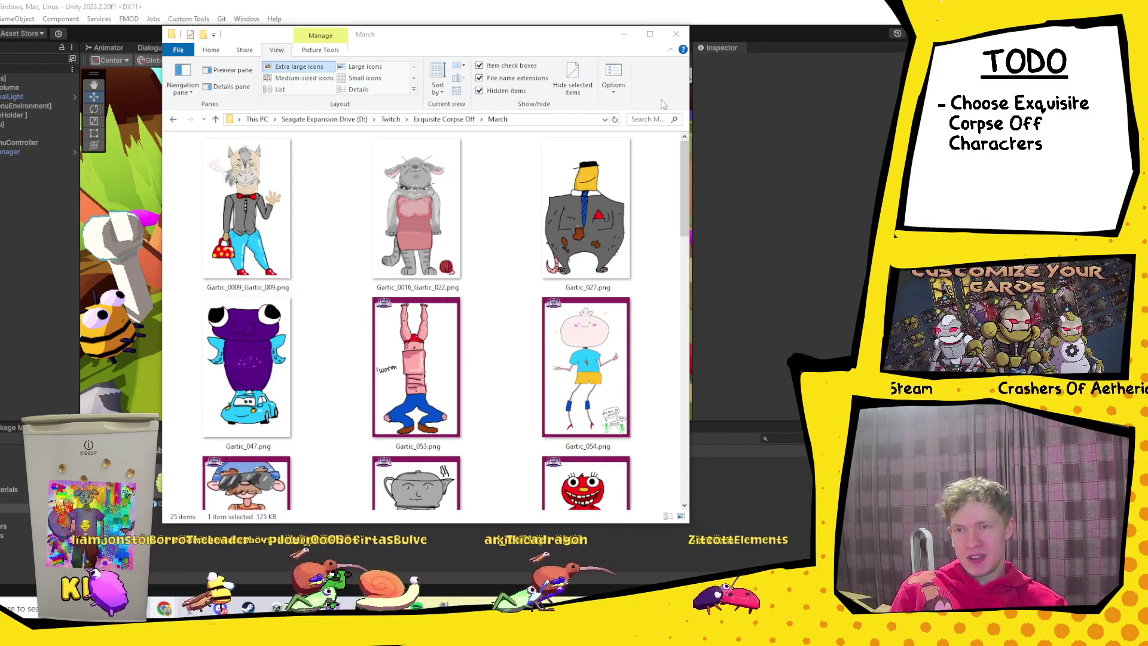
click(626, 36)
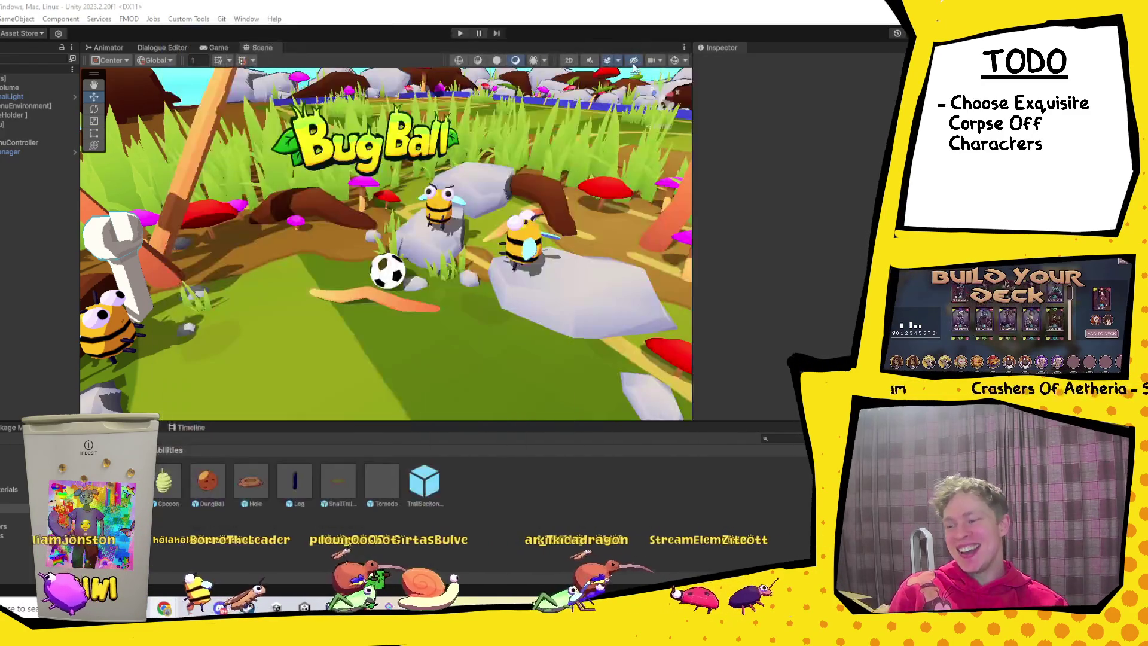
Restore the March drawings folder from the taskbar, review it, and minimize it again.
mouse_move(183, 608)
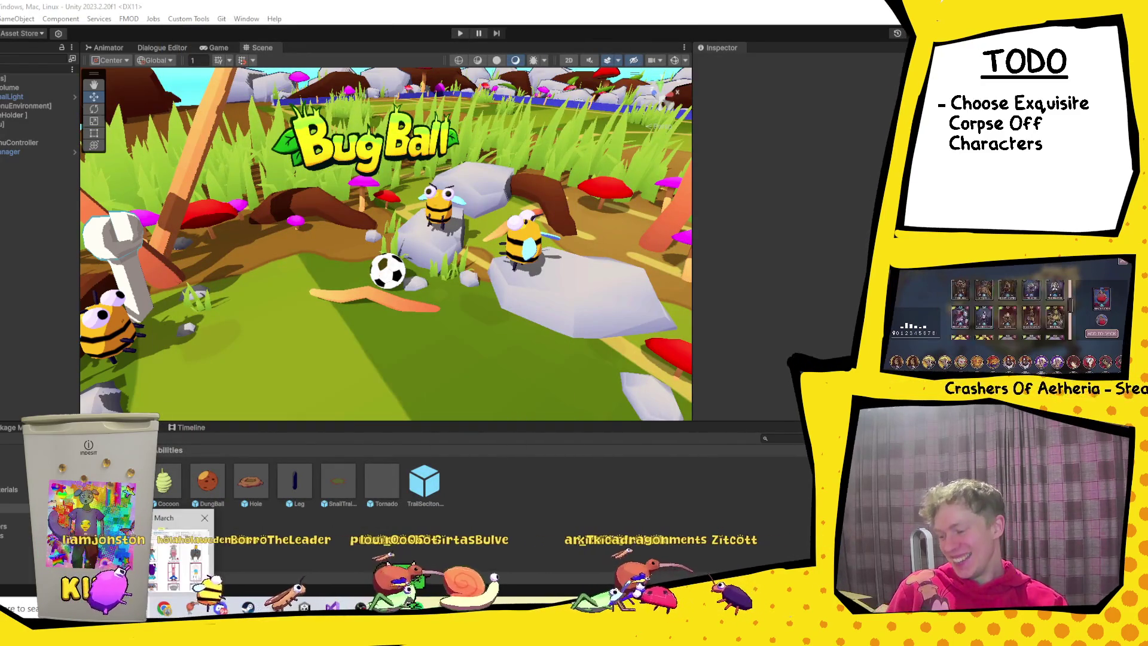
click(181, 553)
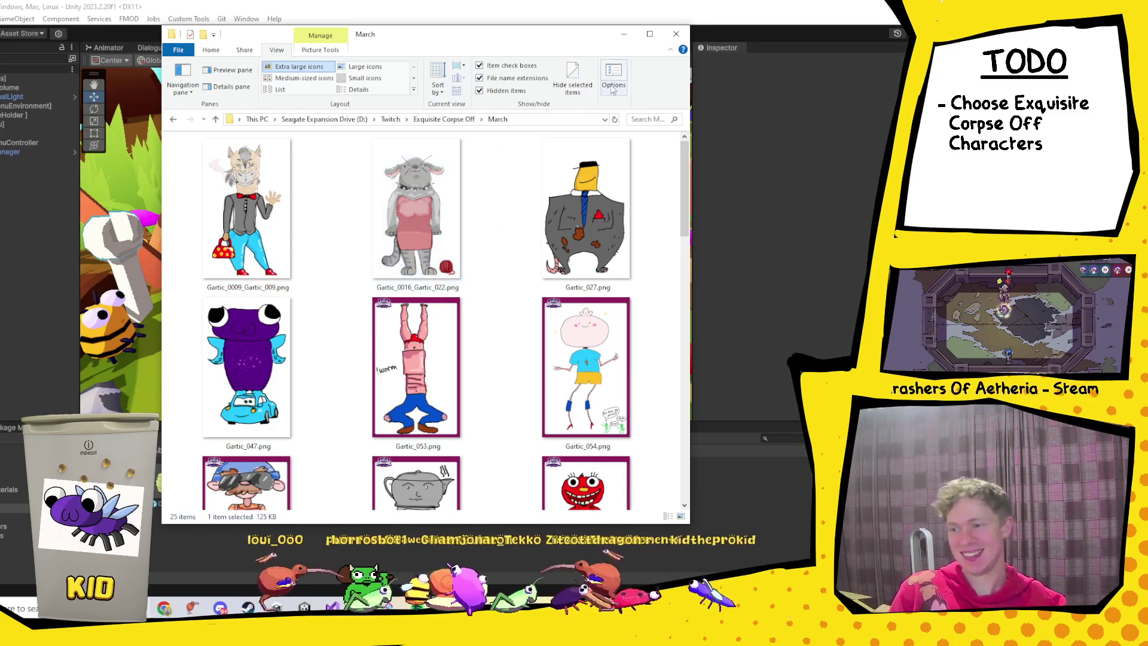
click(624, 36)
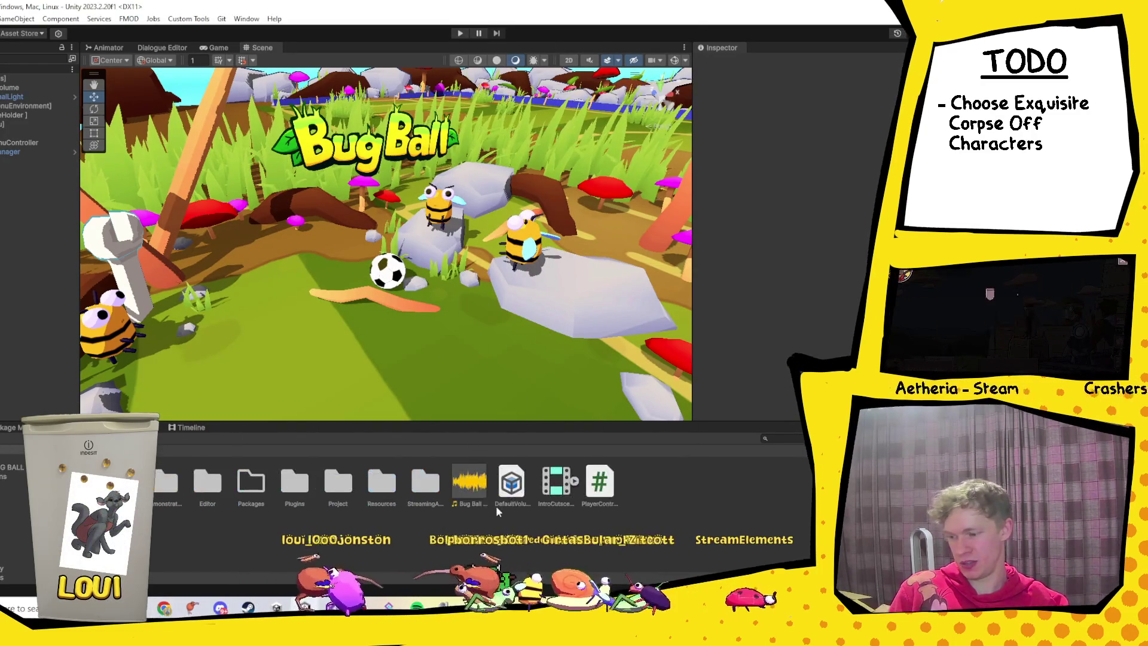
Open the Visuals prefab from Prefabs > Player > Components and select its Fly model.
double_click(344, 498)
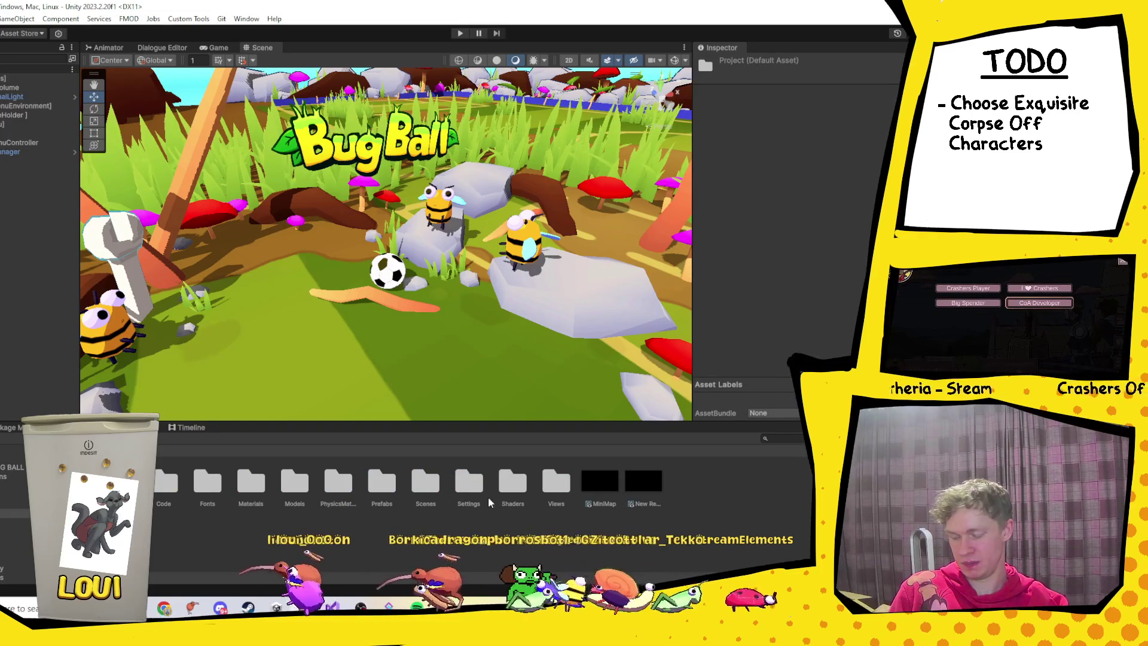
double_click(383, 481)
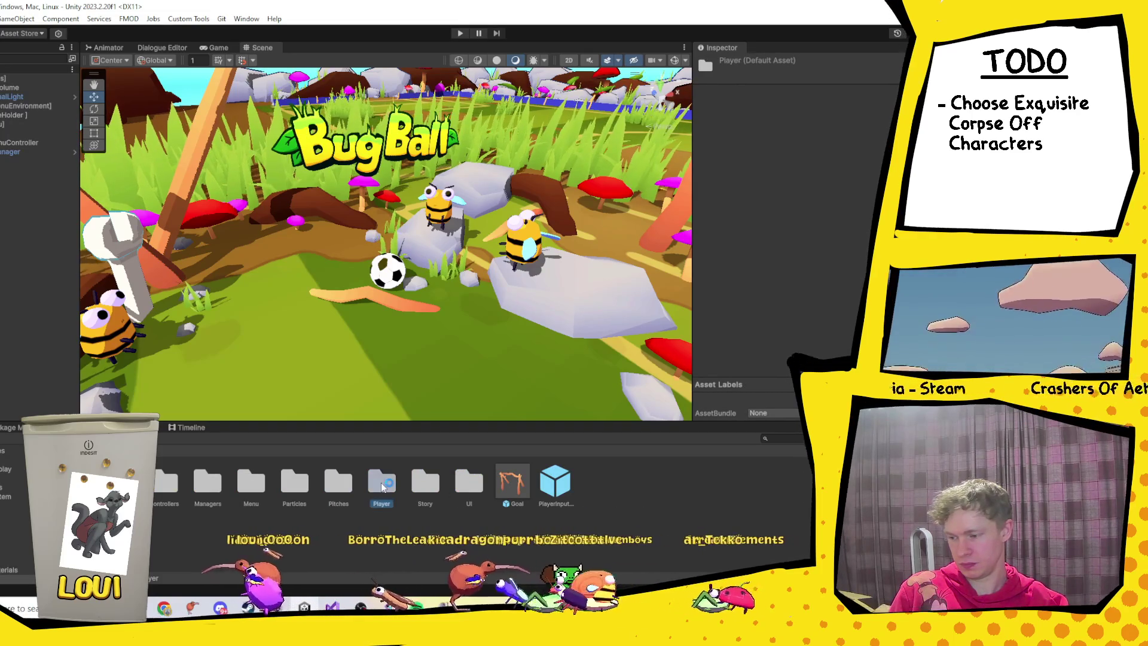
double_click(382, 484)
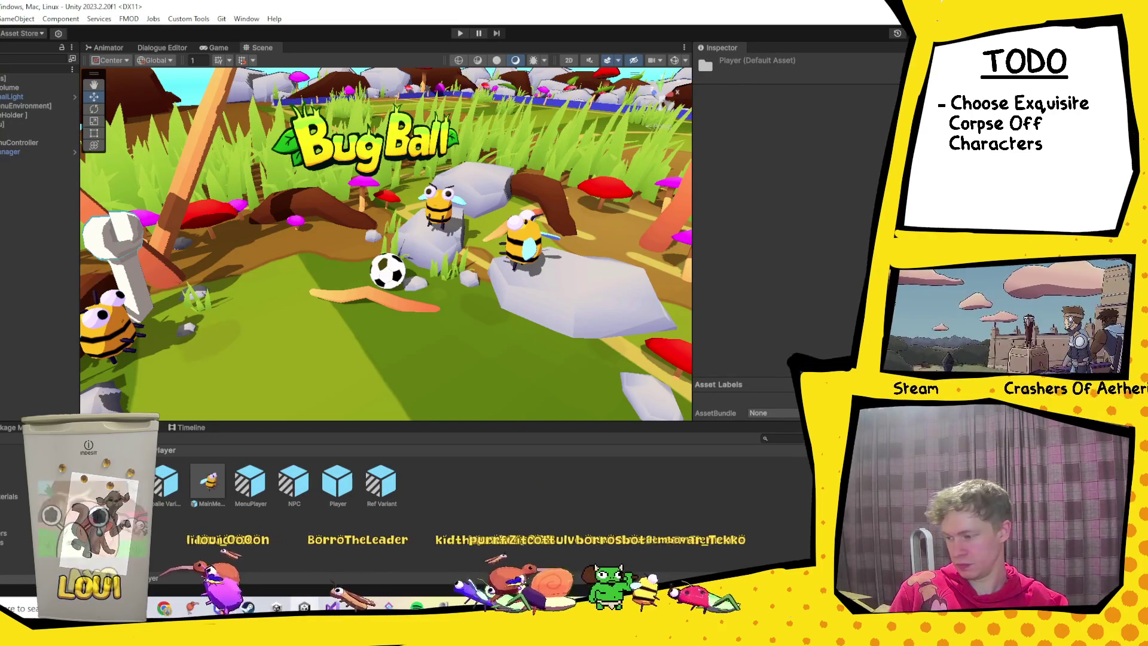
double_click(165, 489)
double_click(167, 484)
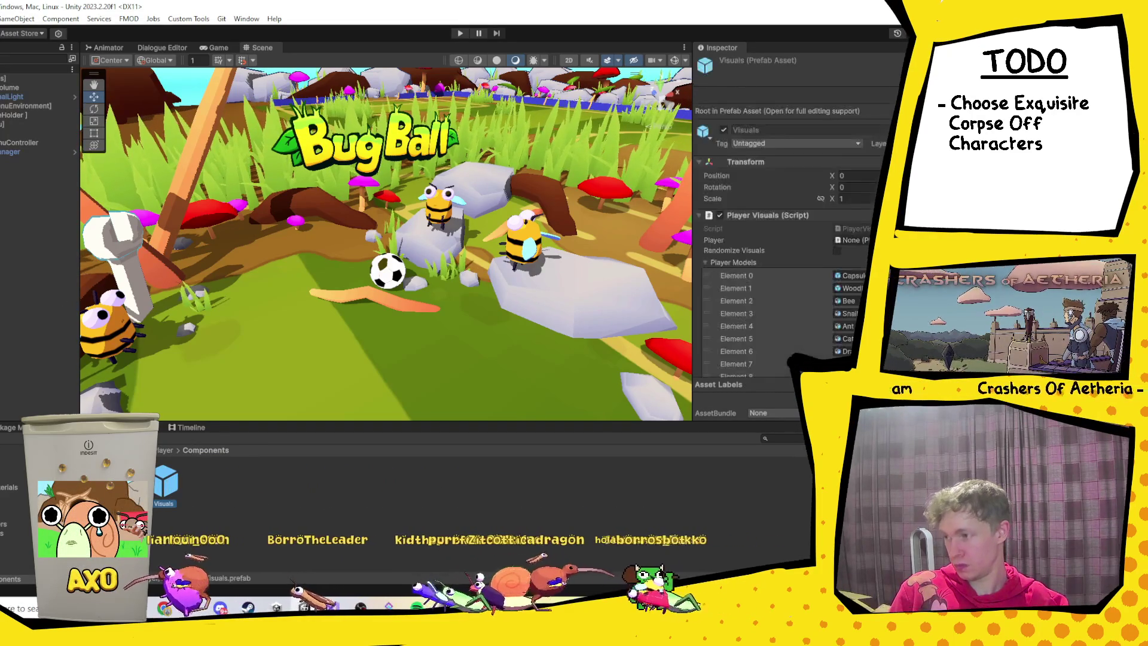
click(6, 276)
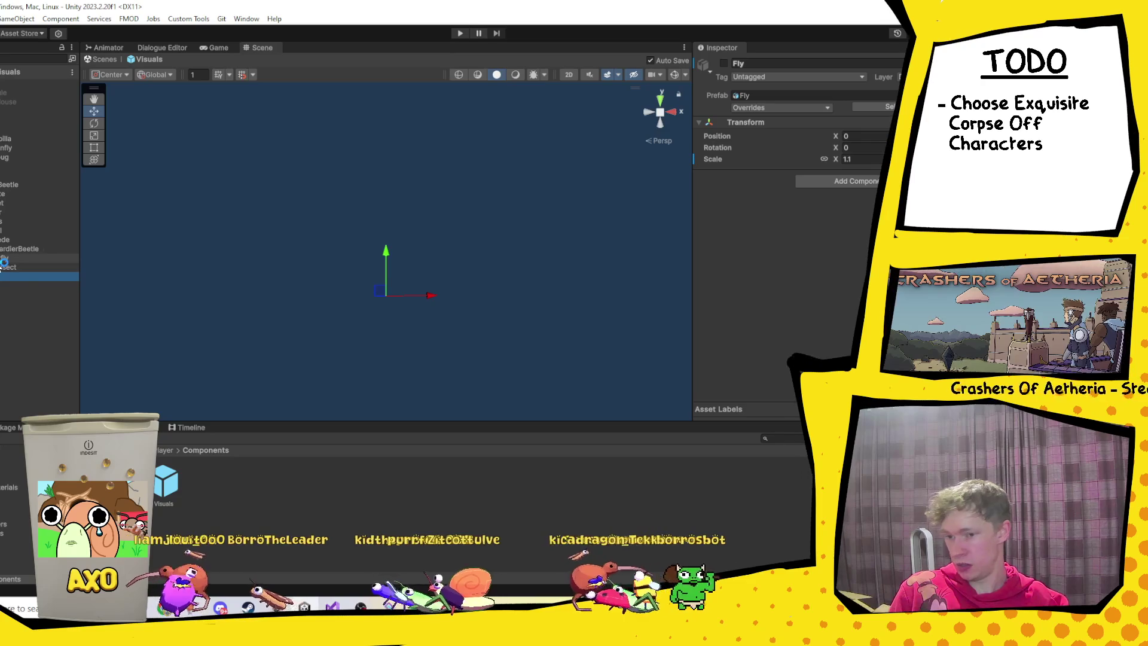
Go back to Assets and open the Models folder of player models.
click(90, 449)
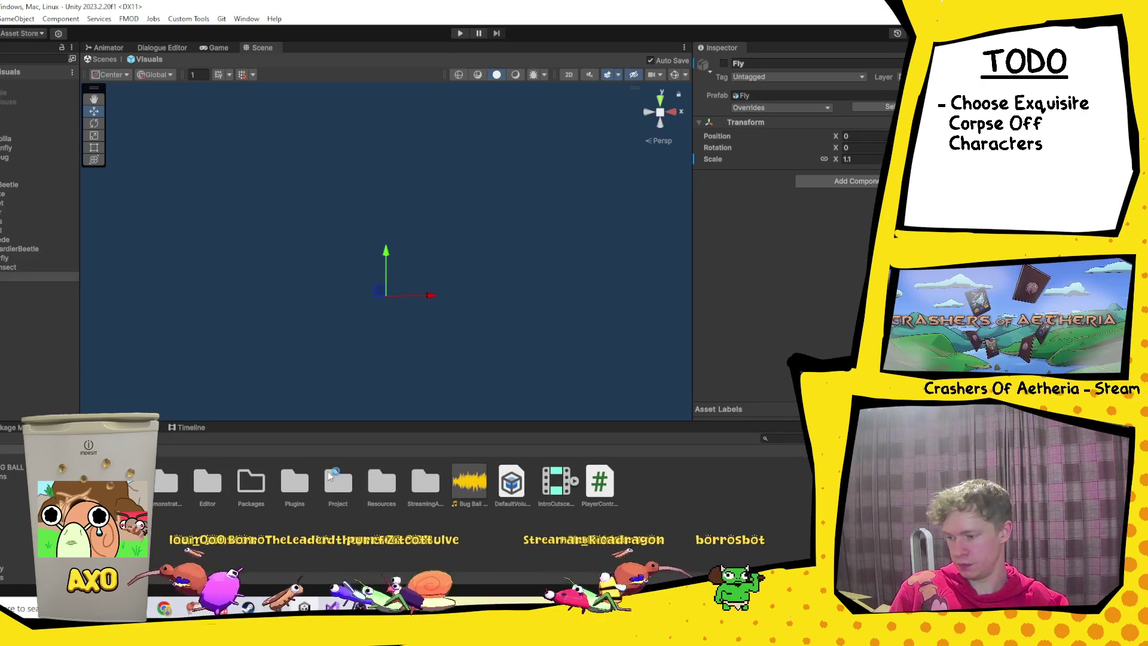
double_click(339, 487)
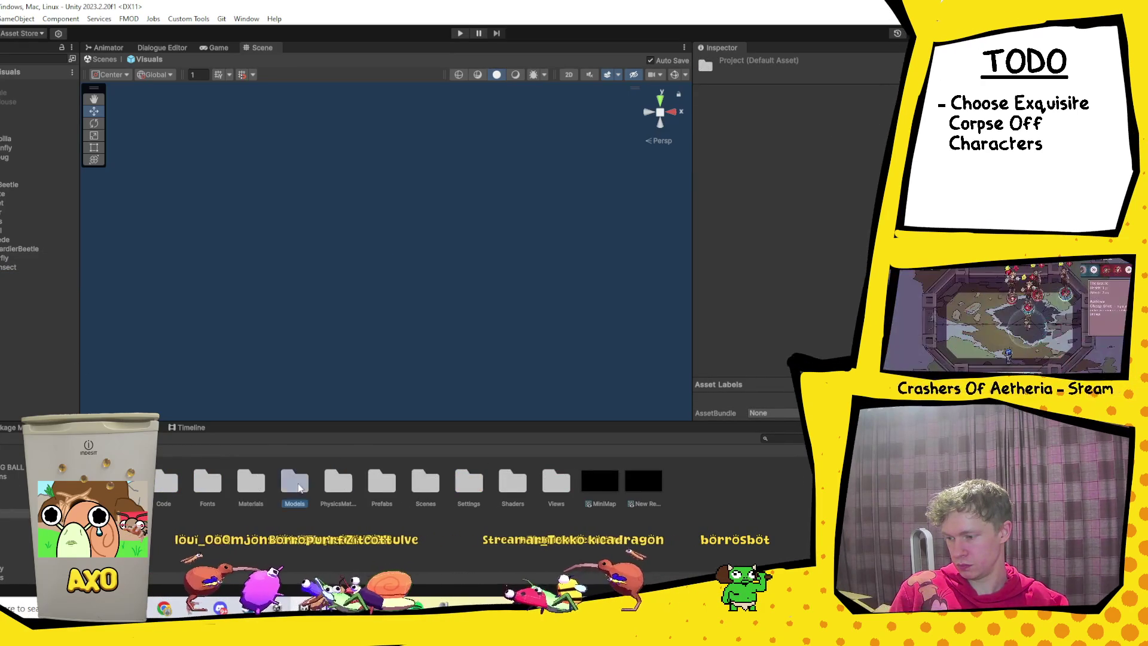
double_click(299, 487)
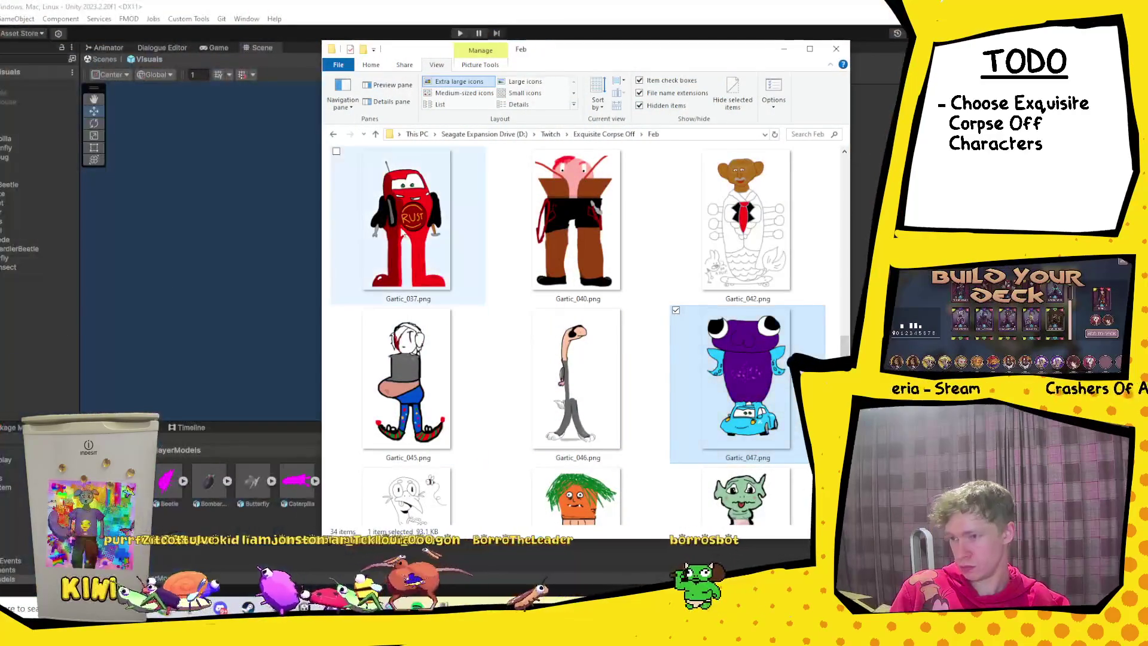
Drag Firefly.fbx from D: > Games > BugBall > Modles into Unity's player models folder.
click(478, 134)
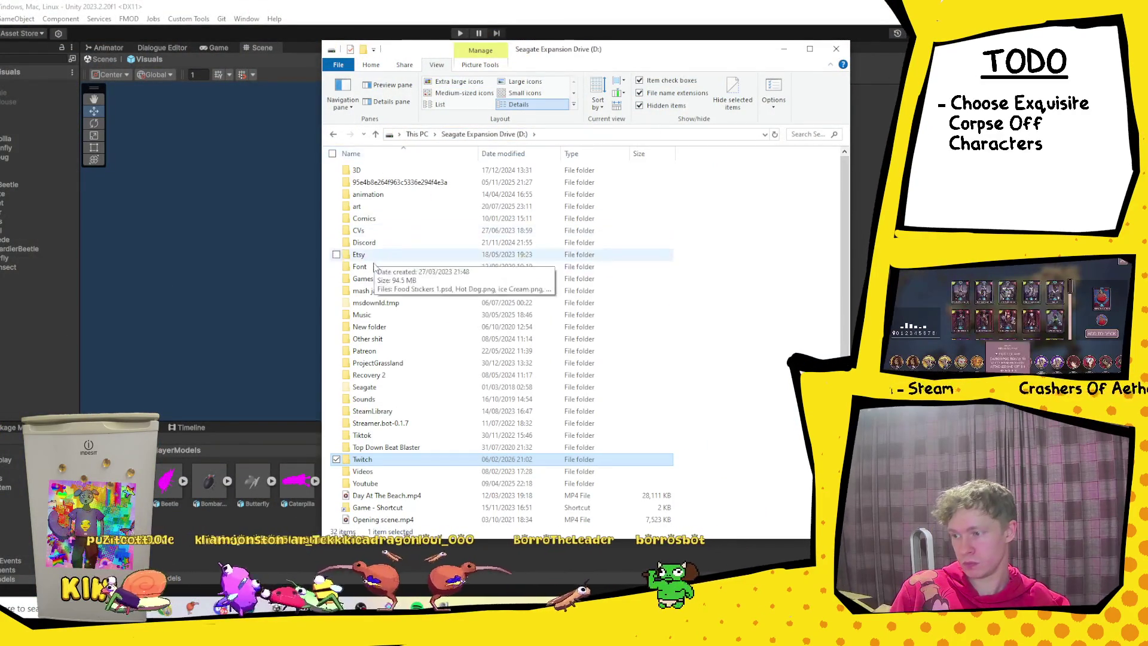
double_click(363, 278)
double_click(364, 194)
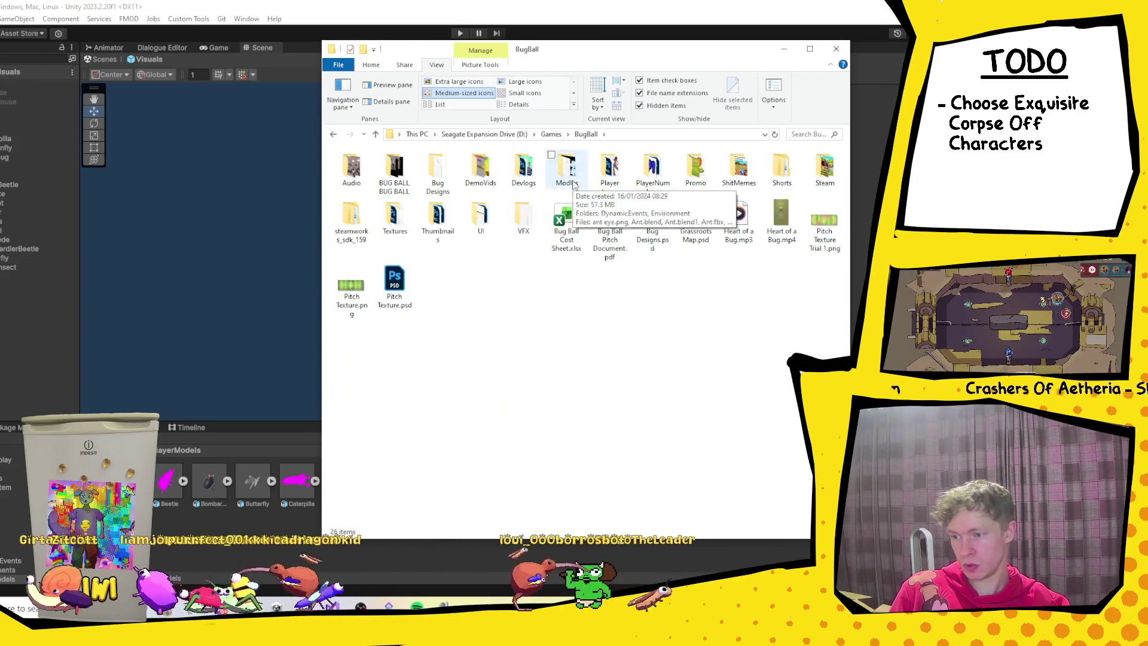
double_click(568, 174)
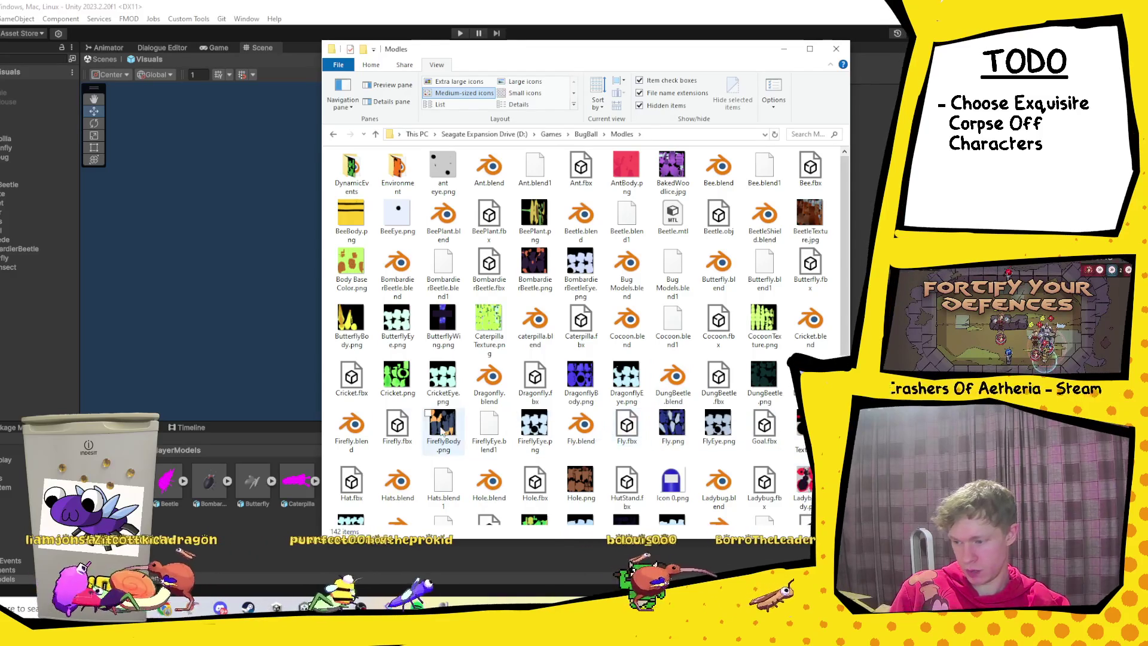
mouse_move(397, 425)
mouse_down()
mouse_move(416, 470)
mouse_move(252, 543)
mouse_up()
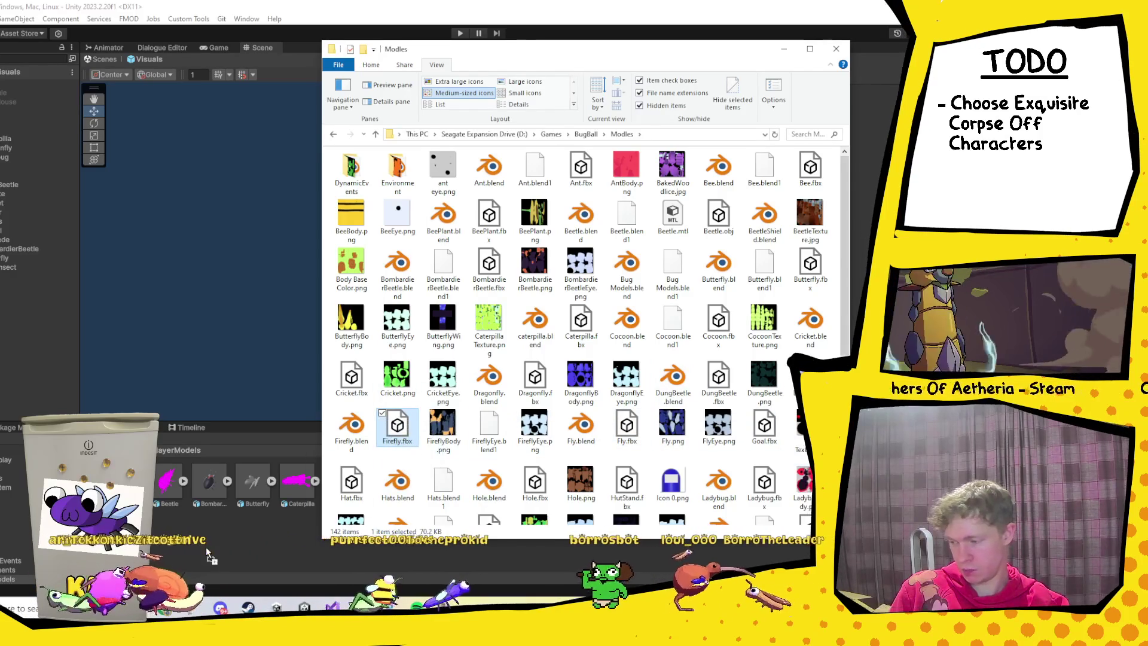
click(261, 542)
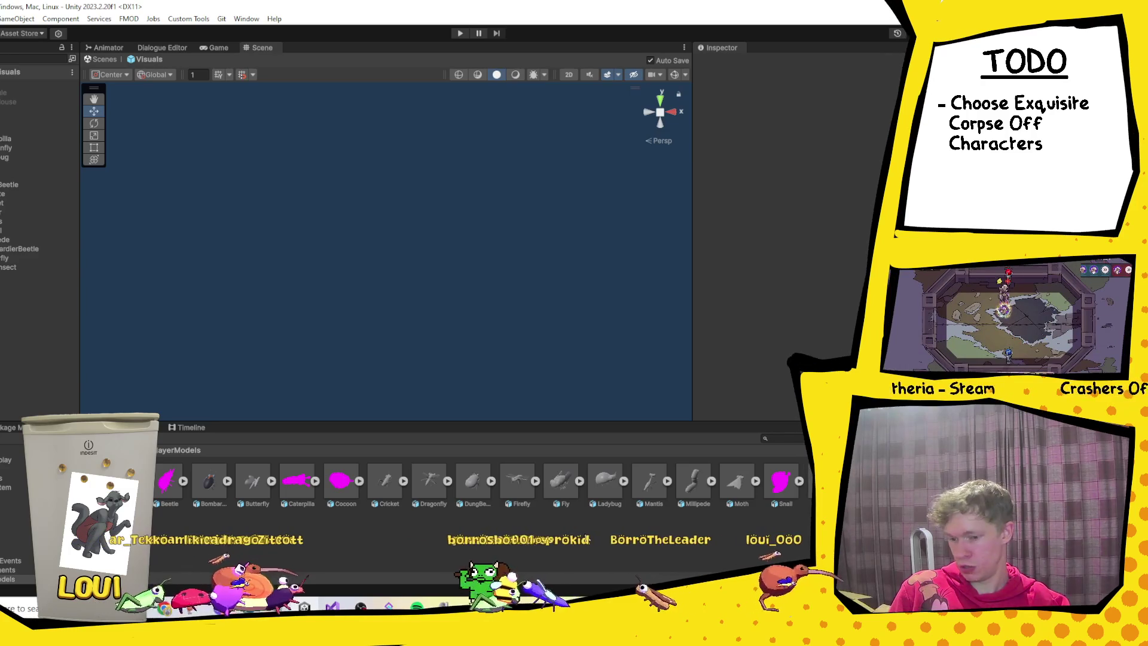
Place the Firefly model into the Visuals prefab and compare it with the Bee model.
mouse_move(446, 489)
mouse_down()
mouse_move(543, 397)
mouse_move(2, 301)
mouse_move(334, 319)
mouse_up()
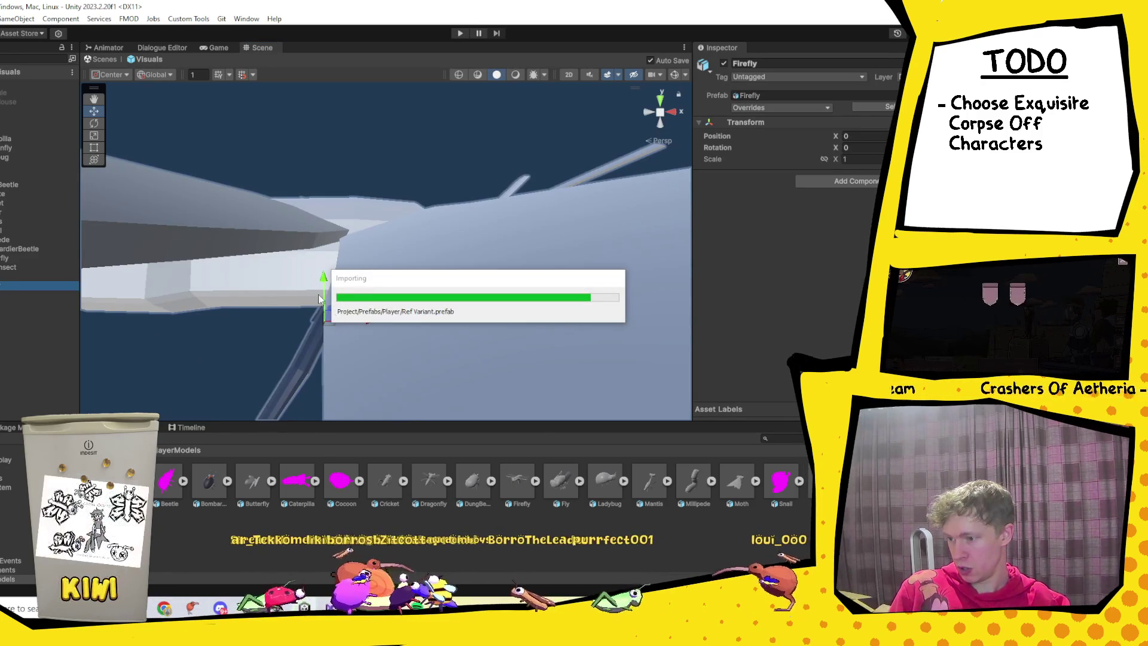
key(f)
drag(457, 257, 278, 271)
scroll(427, 277, up, 6)
drag(408, 313, 377, 281)
click(346, 231)
scroll(328, 219, down, 5)
mouse_move(394, 209)
mouse_down()
mouse_move(341, 274)
mouse_move(347, 210)
mouse_up()
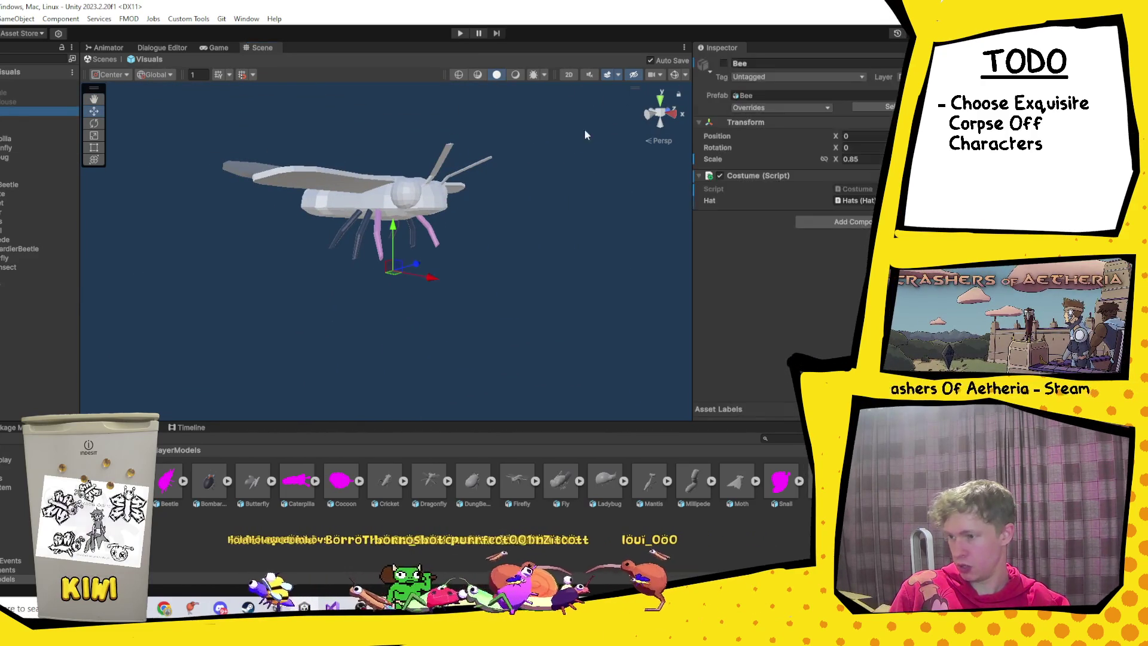
click(724, 63)
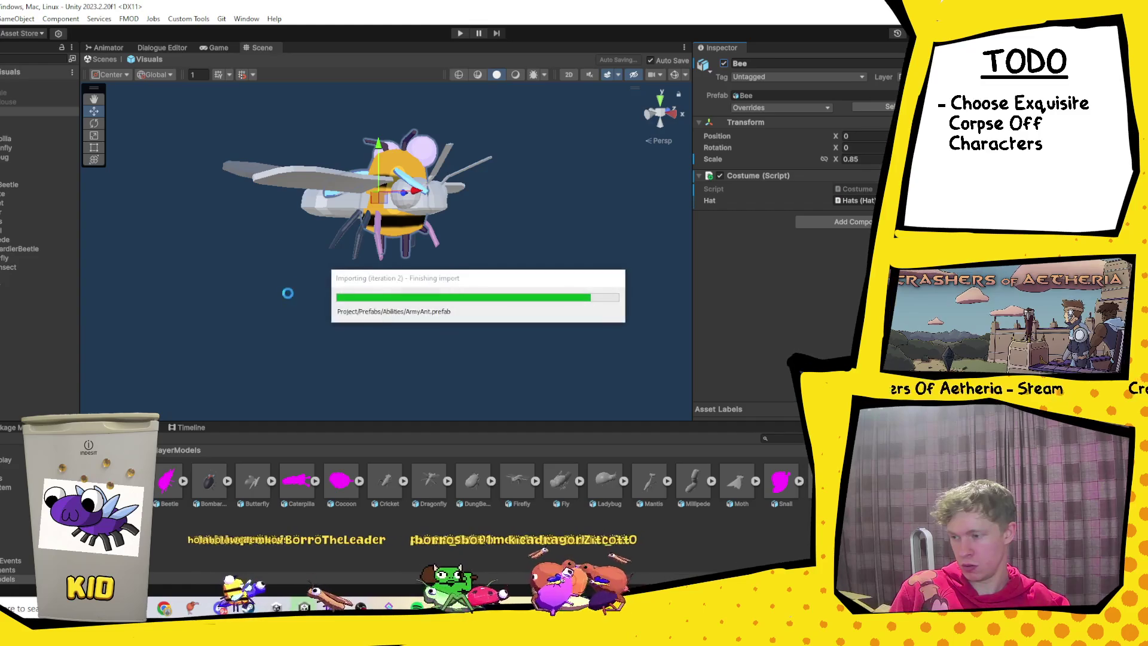
mouse_move(442, 216)
mouse_down()
mouse_move(399, 279)
mouse_move(385, 256)
mouse_up()
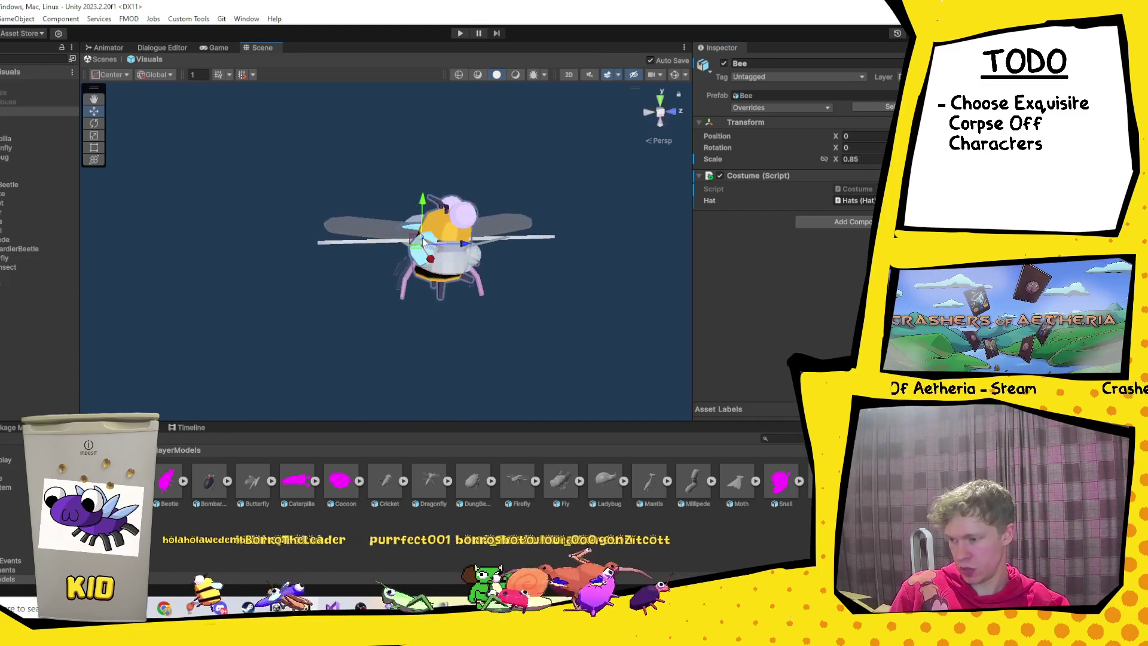
Select Firefly and give it a proportional scale of 0.9.
click(12, 286)
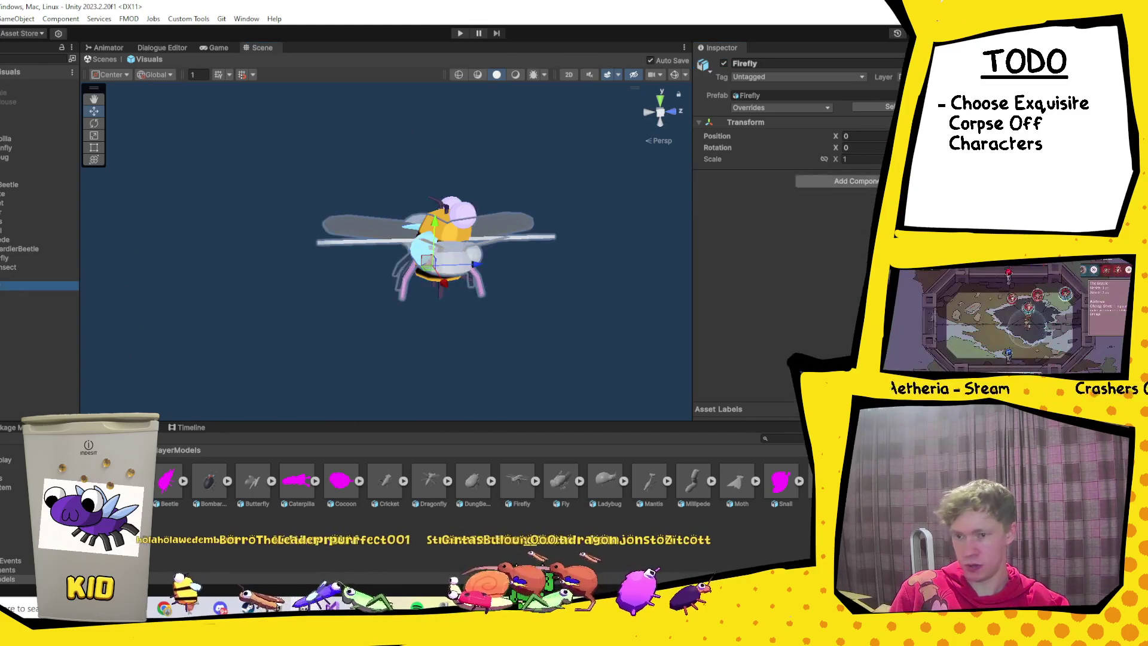
drag(716, 148, 726, 152)
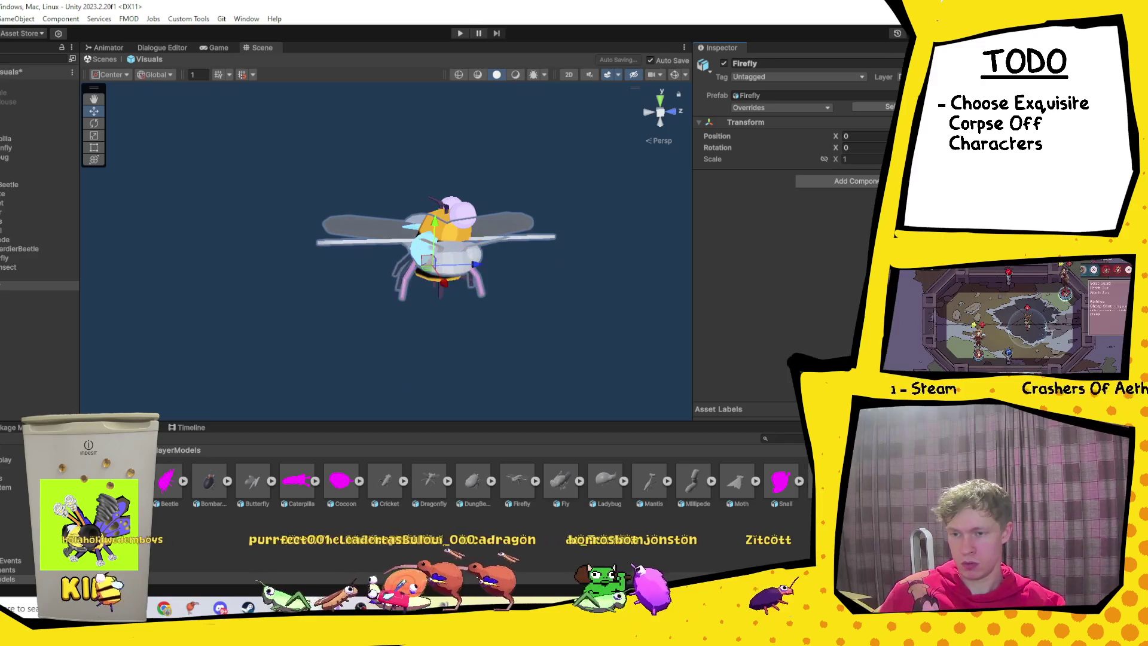
mouse_move(817, 153)
mouse_down()
mouse_move(436, 290)
mouse_move(183, 345)
mouse_up()
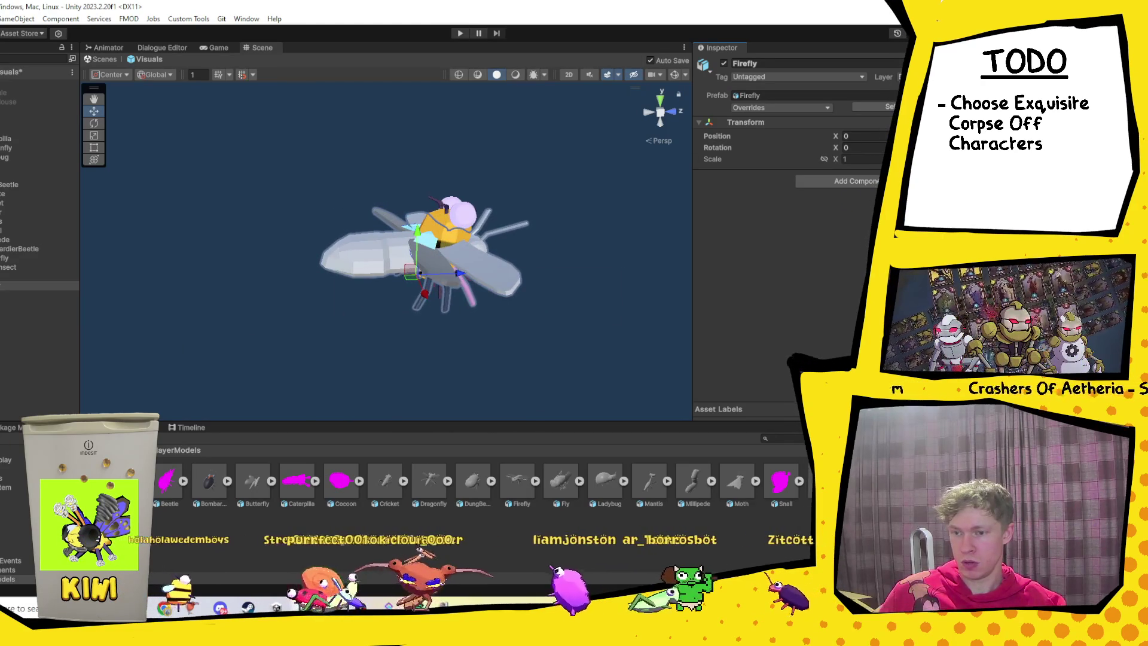
mouse_move(3, 353)
mouse_down()
mouse_move(765, 187)
mouse_move(477, 224)
mouse_move(558, 267)
mouse_move(382, 163)
mouse_up()
drag(345, 216, 370, 214)
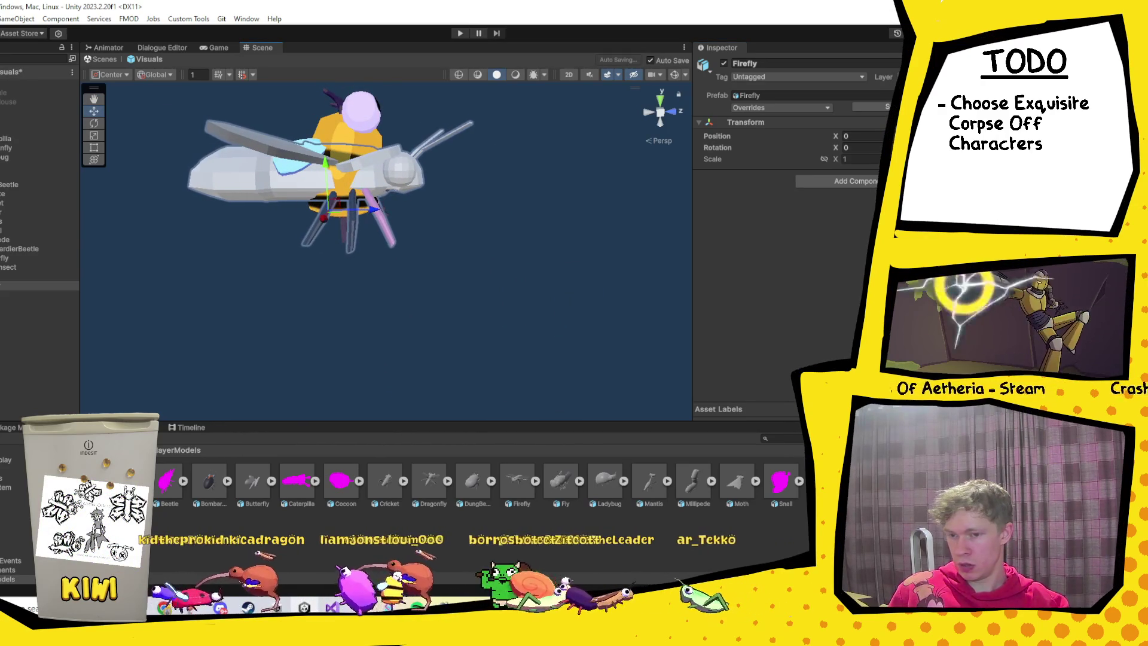
click(860, 159)
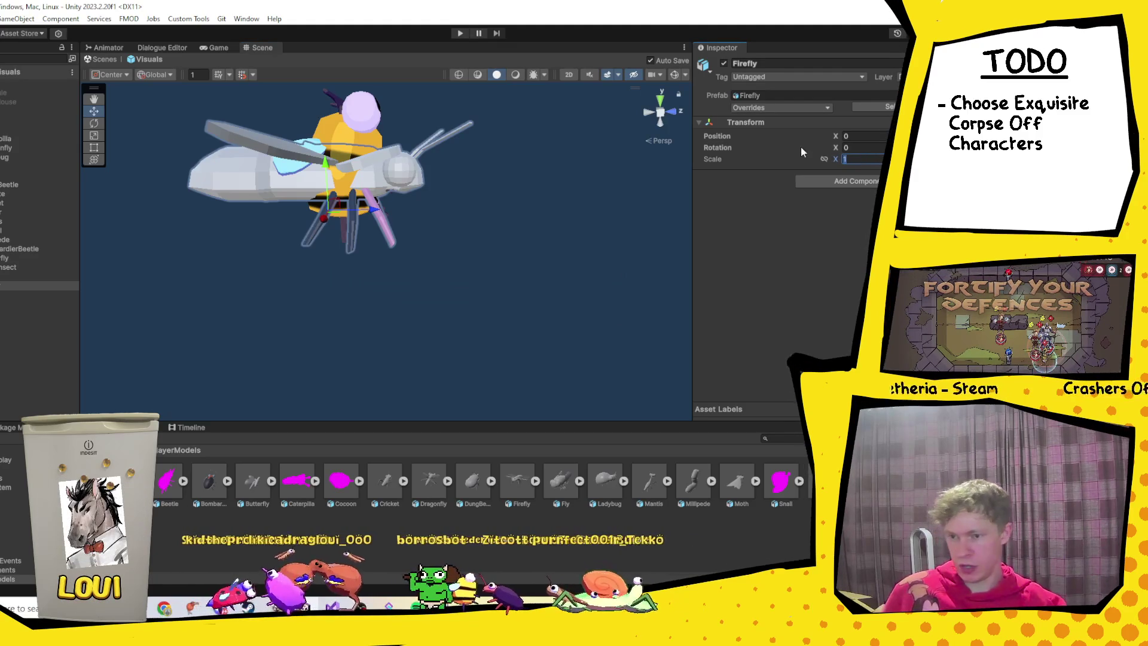
click(824, 159)
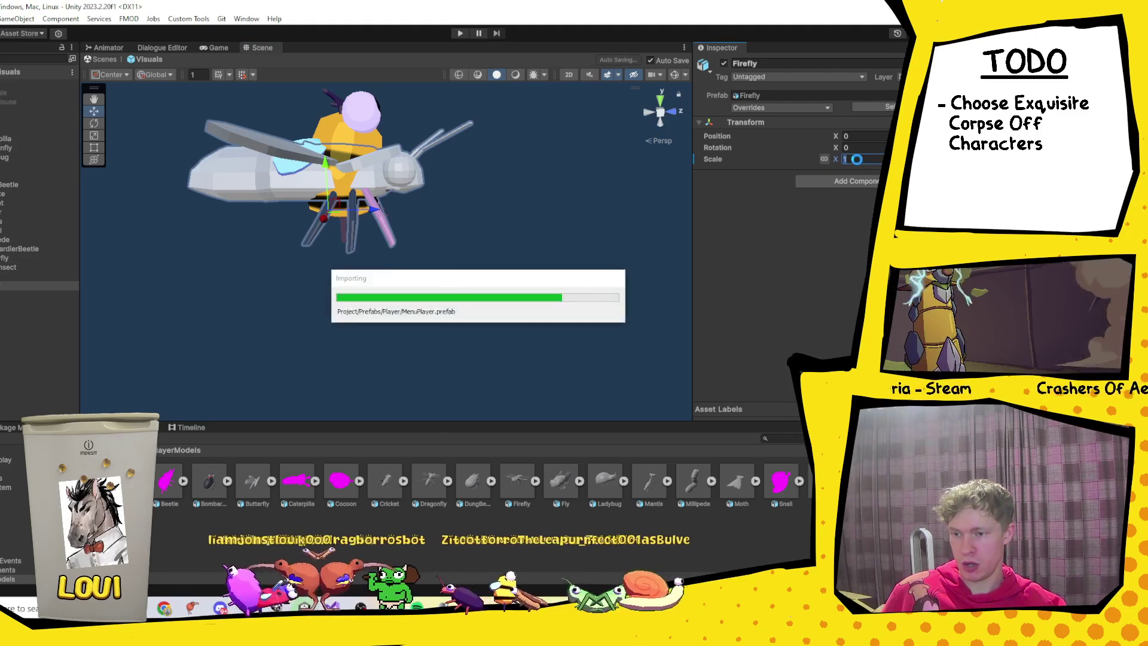
text(.8)
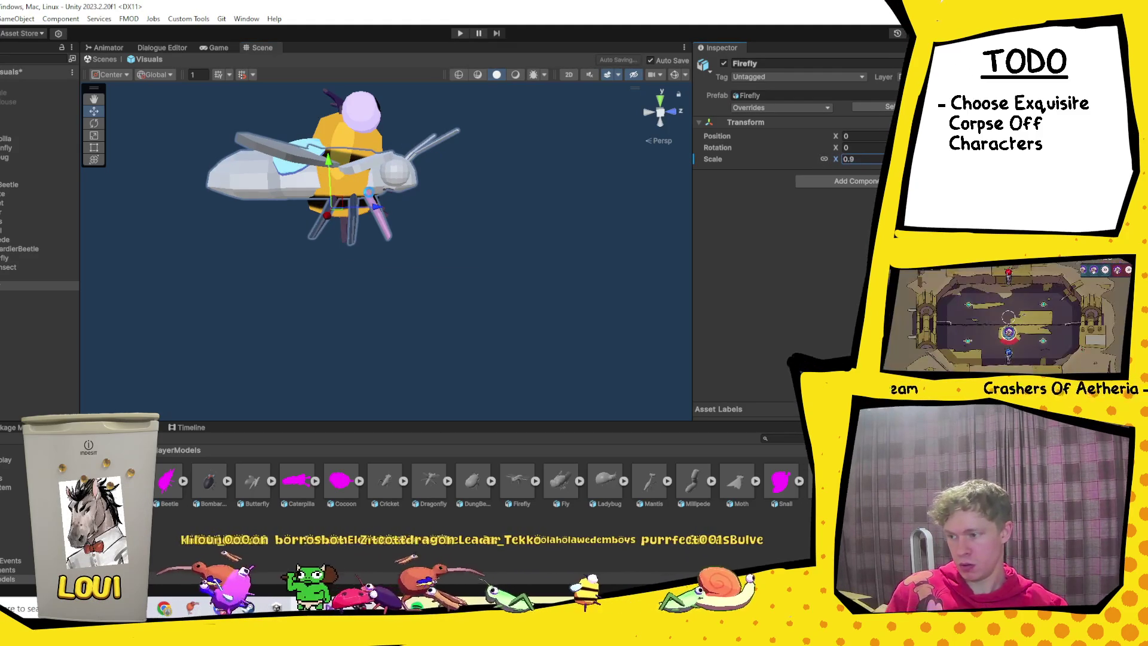
mouse_move(354, 163)
mouse_down()
mouse_move(372, 116)
mouse_move(336, 216)
mouse_up()
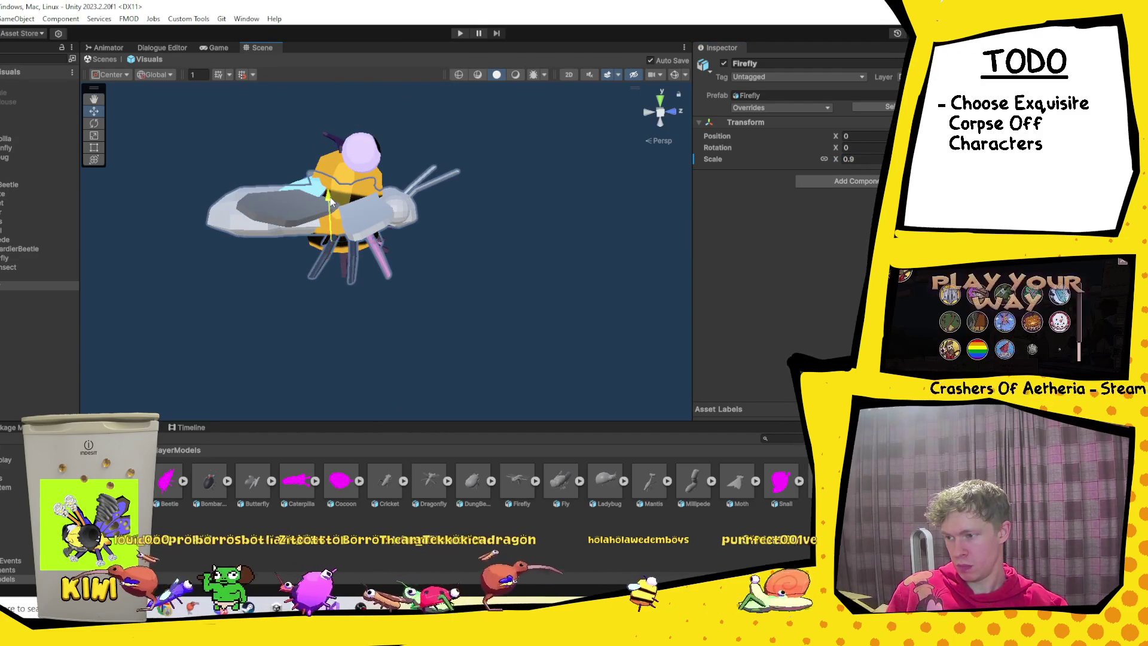
click(468, 313)
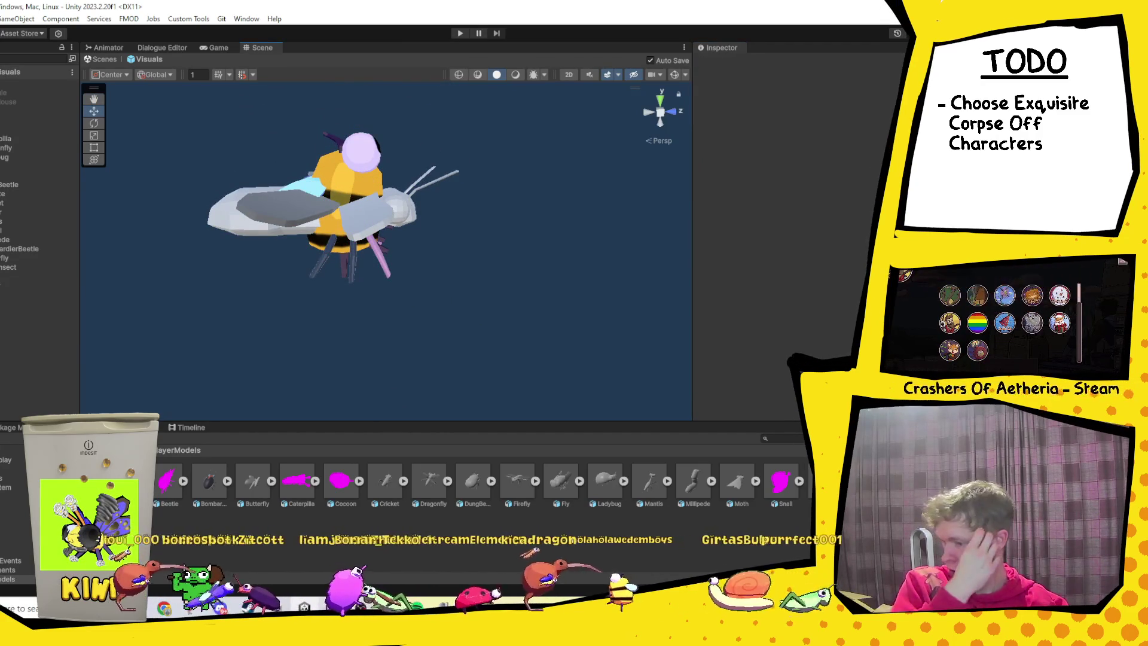
key(BackSpace)
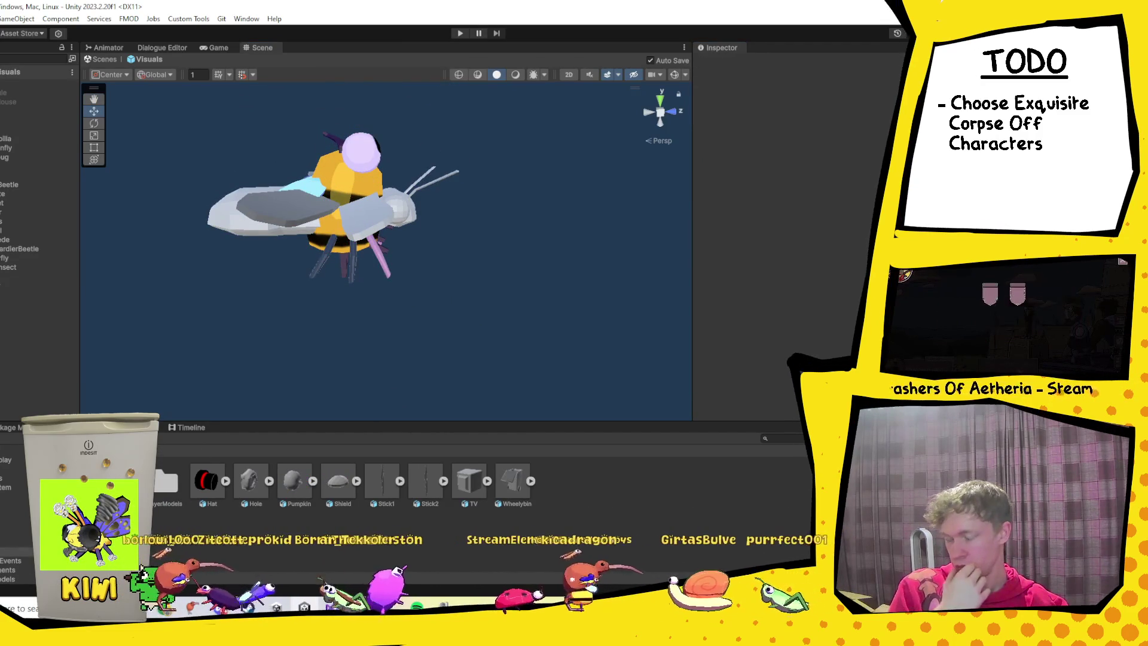
Navigate Unity's Project panel to Art > PlayerTextures.
key(BackSpace)
click(245, 497)
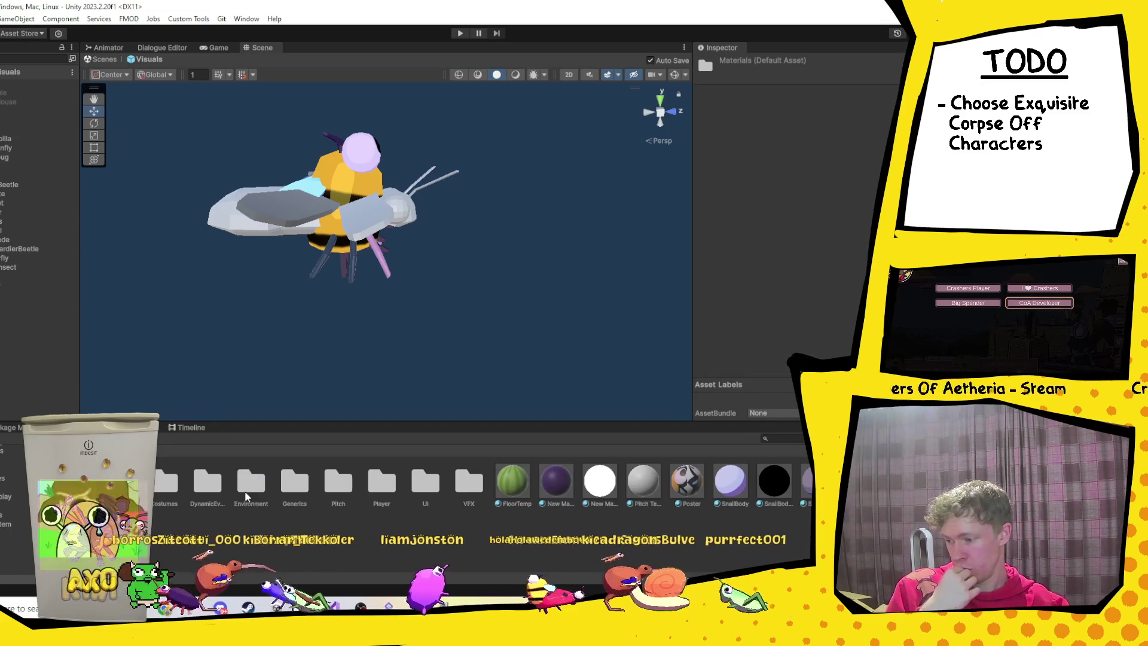
double_click(251, 481)
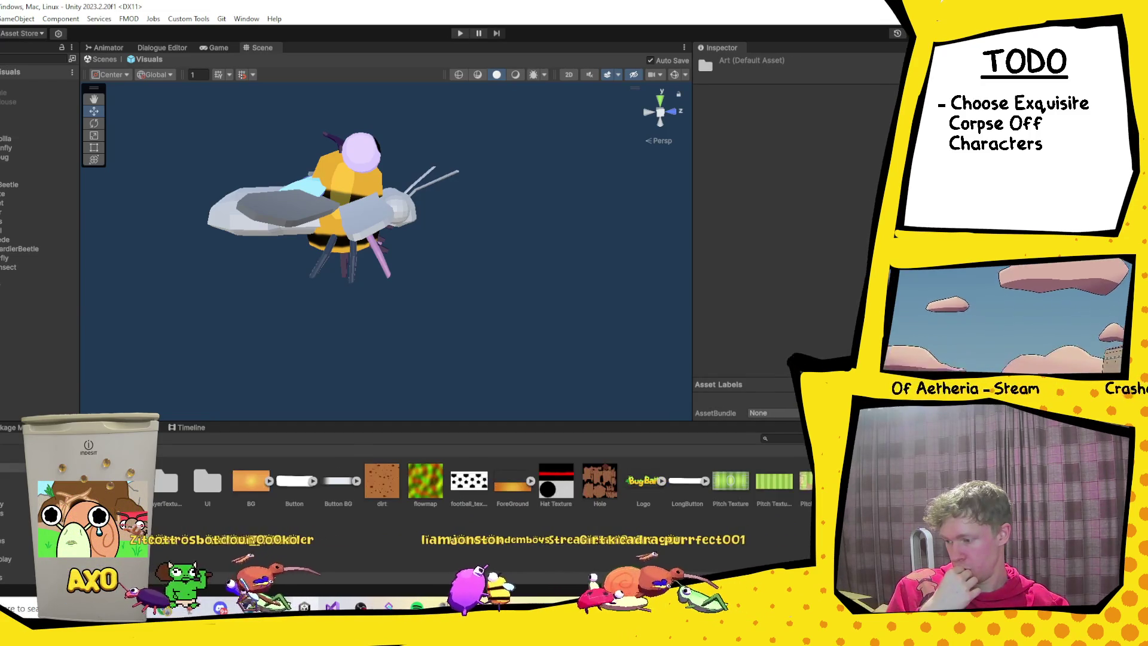
double_click(166, 485)
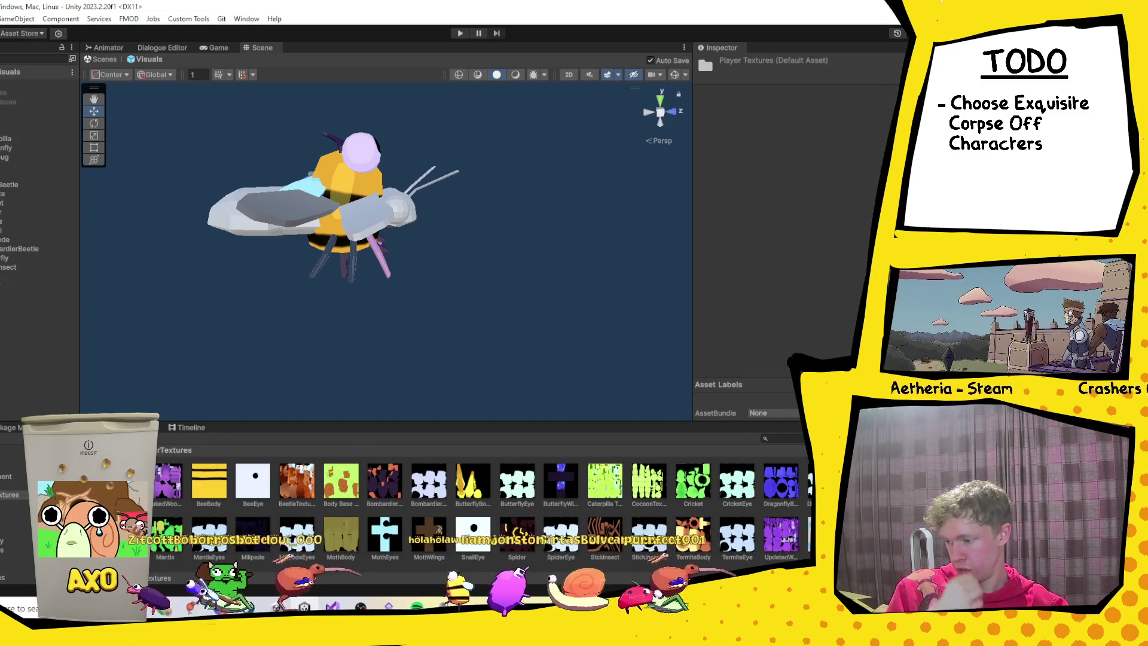
Select FireflyBody.png and FireflyEye.png in Explorer, then return to Unity's Art folder.
key(alt+Tab)
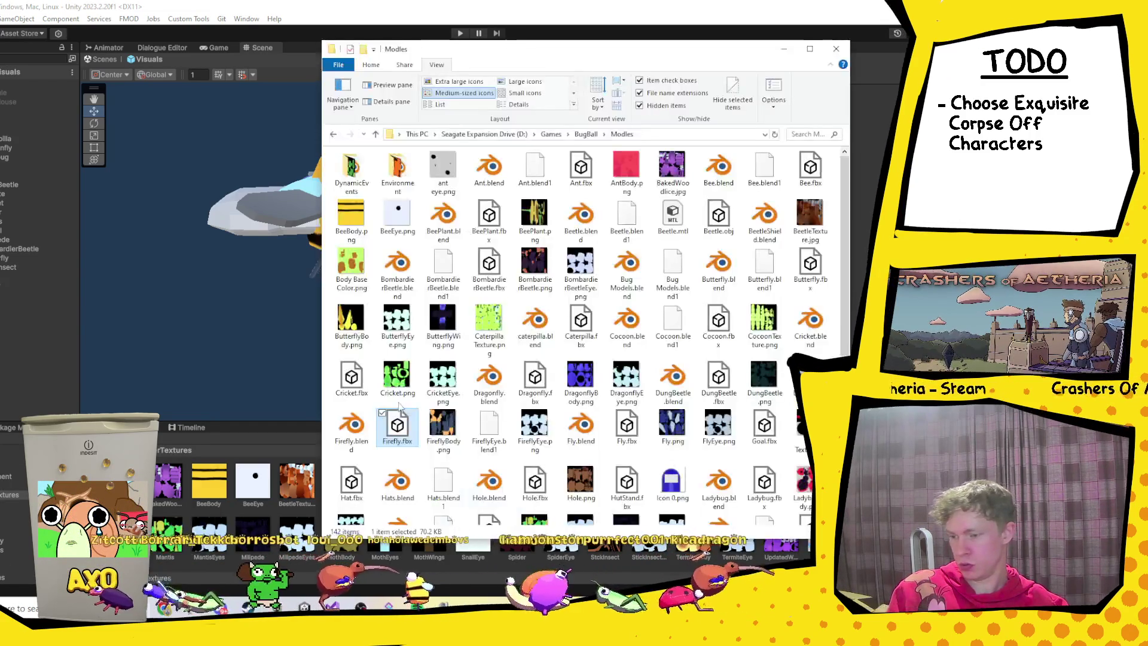
click(443, 427)
ctrl+click(535, 427)
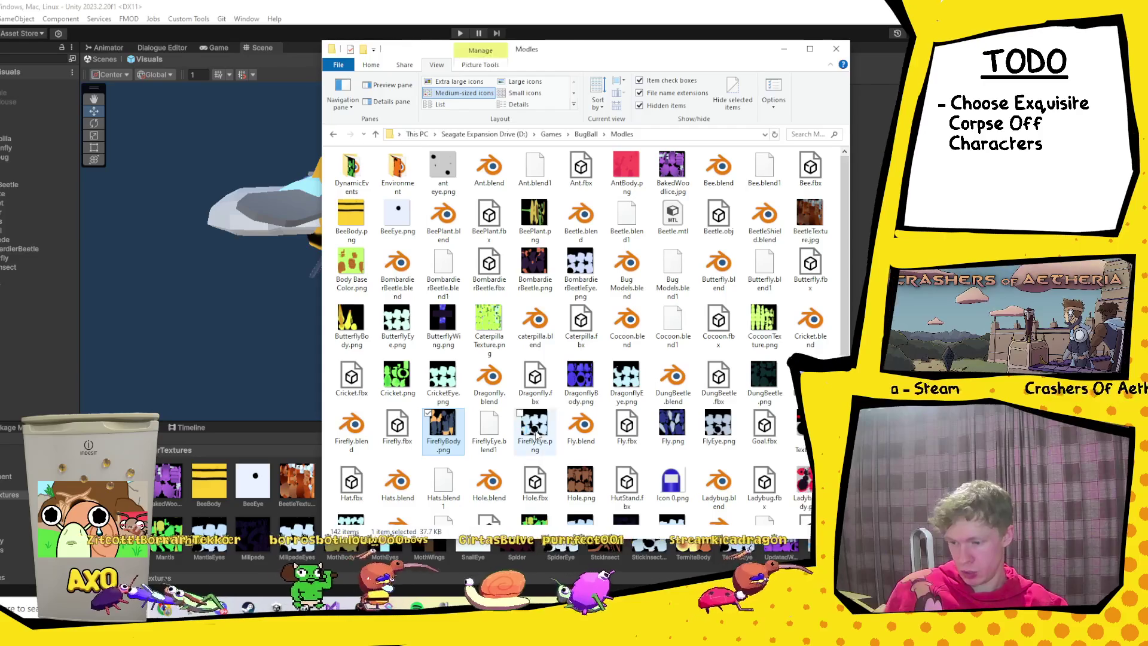
drag(441, 430, 637, 449)
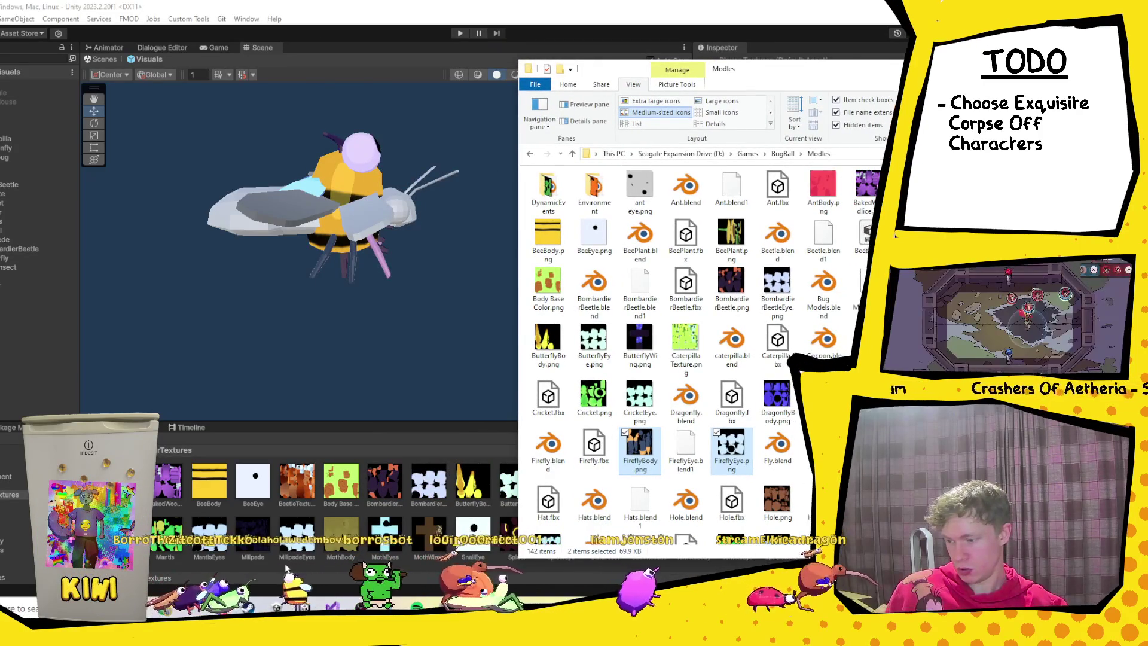
key(alt+Tab)
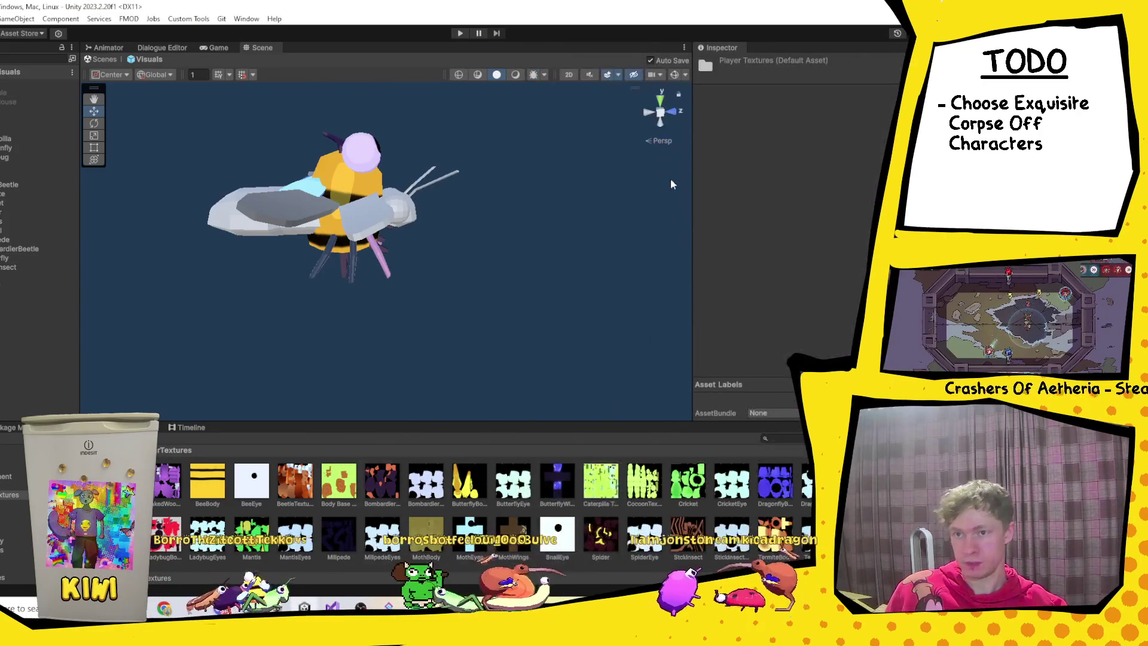
click(120, 450)
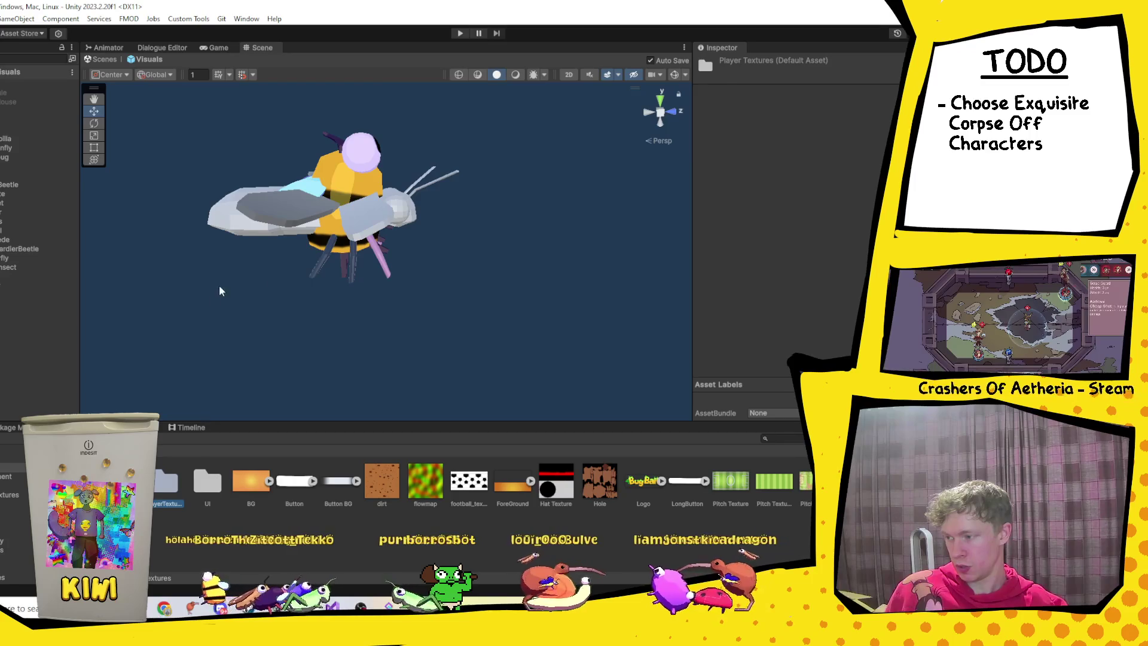
Inspect the materials on Firefly legs Cylinder.002 and Cylinder.001, then return to the Project root.
click(376, 258)
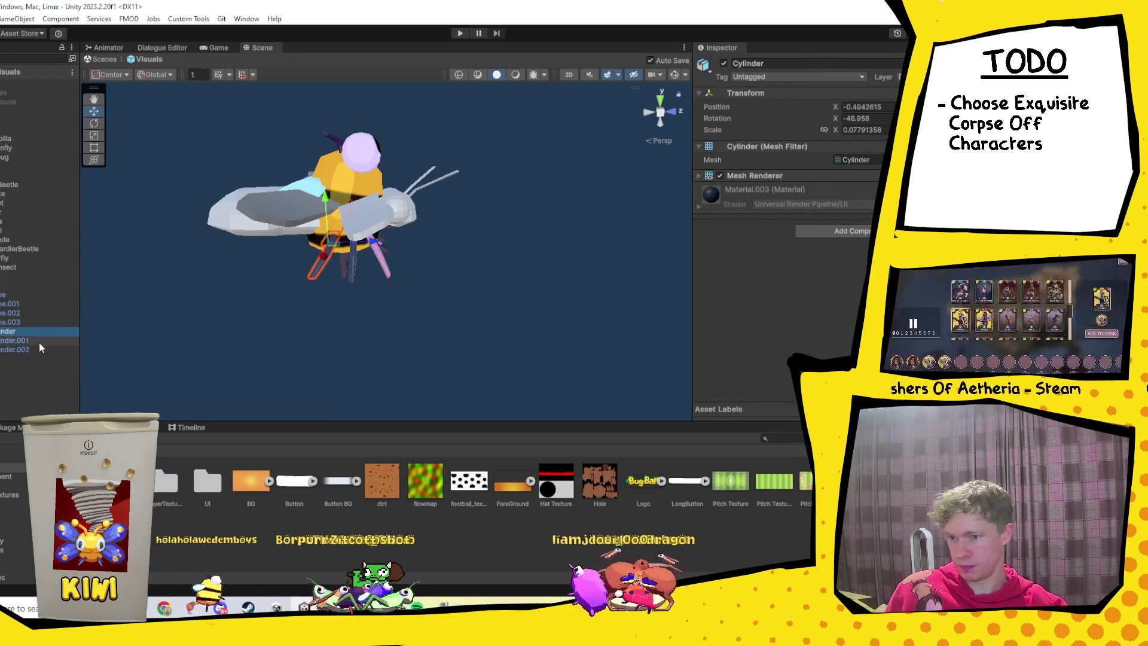
click(859, 202)
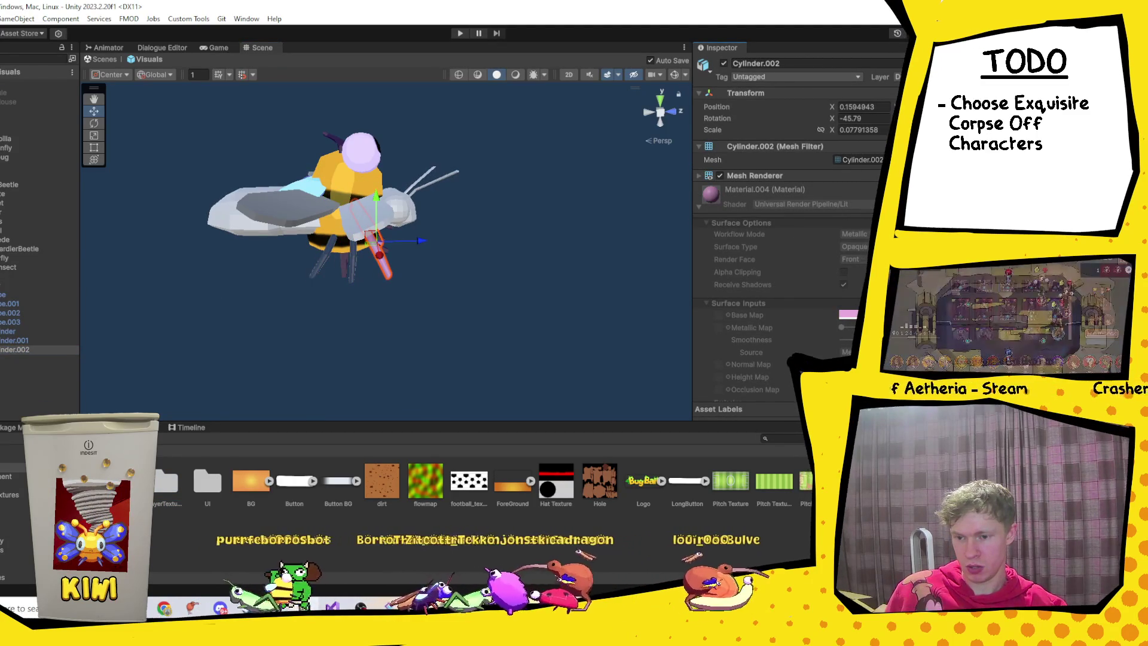
click(55, 341)
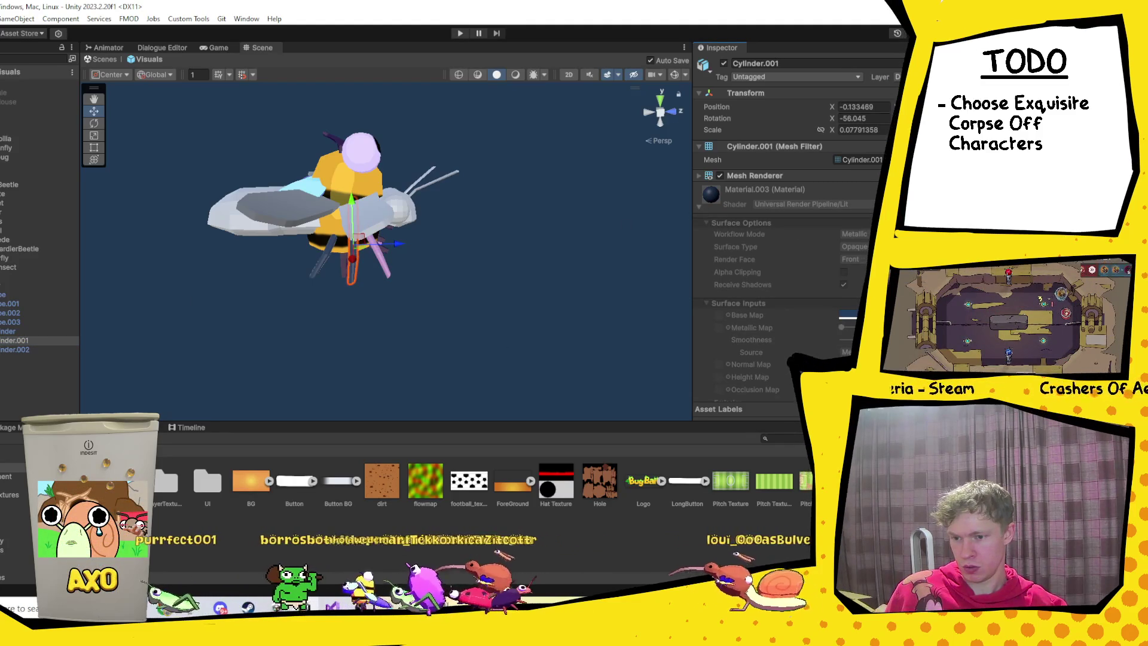
click(21, 350)
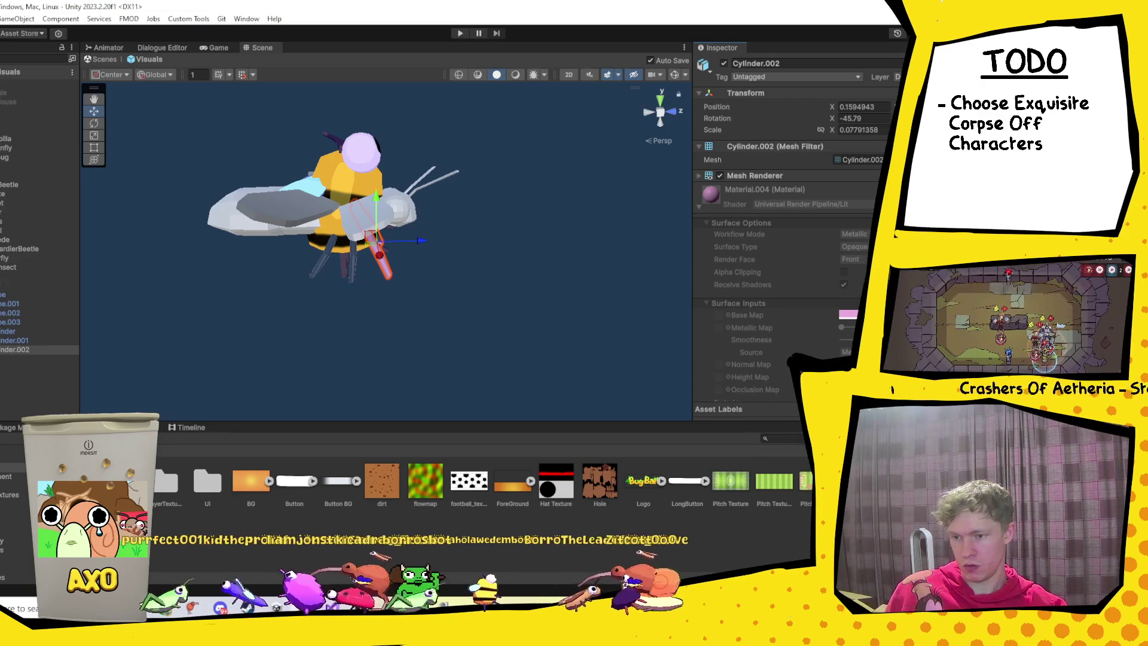
click(23, 288)
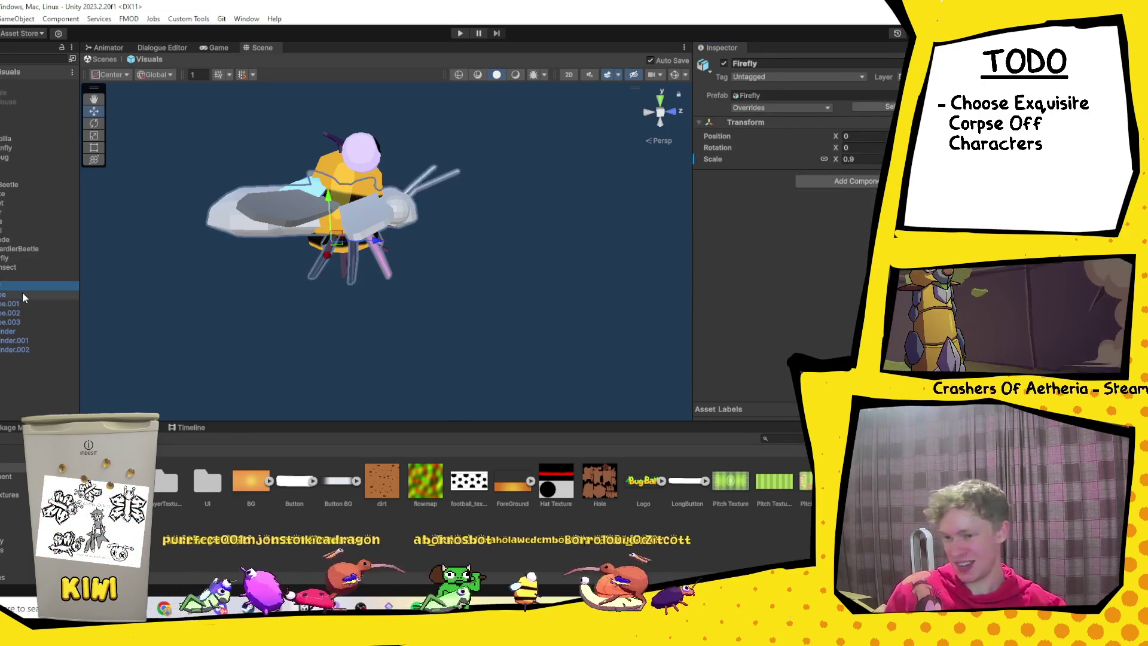
scroll(354, 273, up, 2)
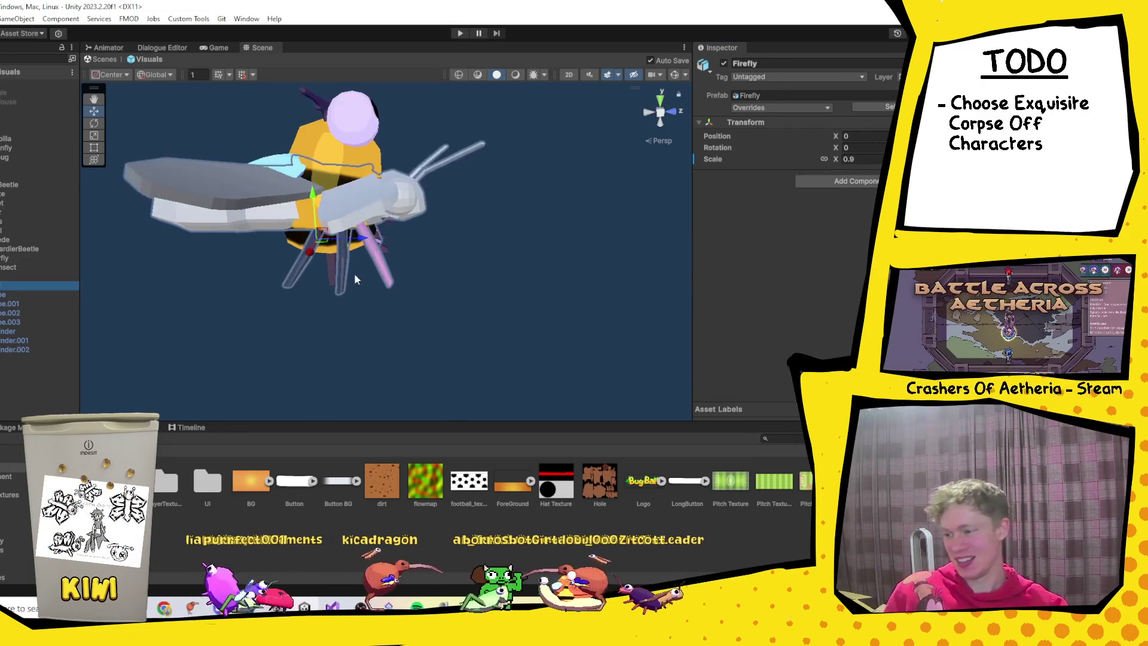
scroll(354, 272, up, 1)
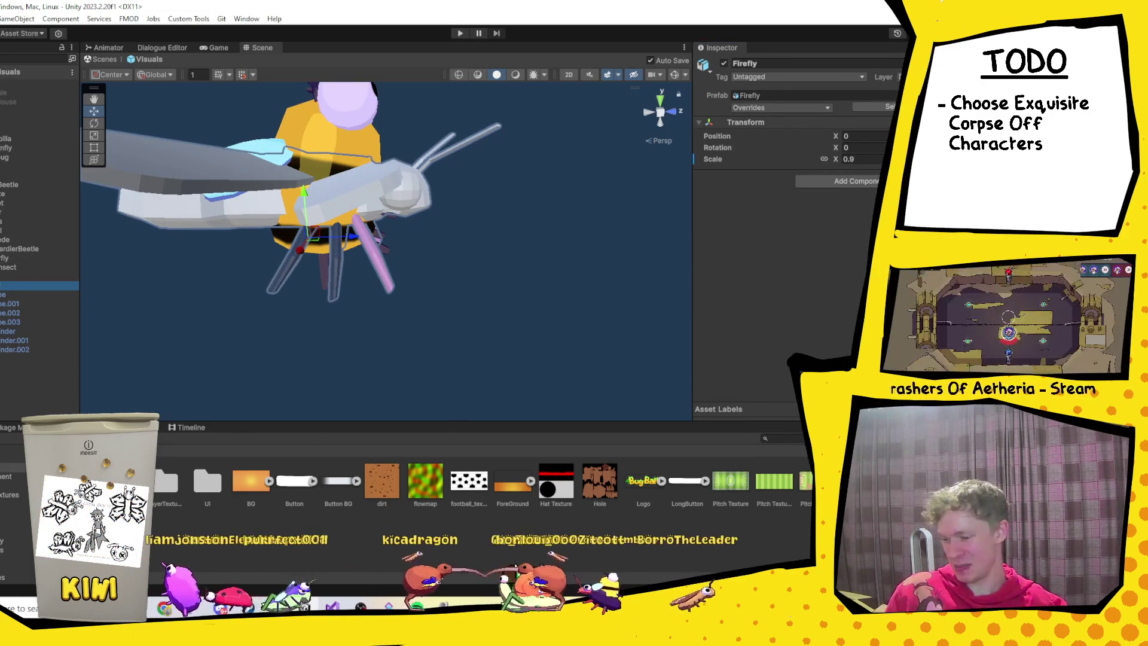
click(292, 453)
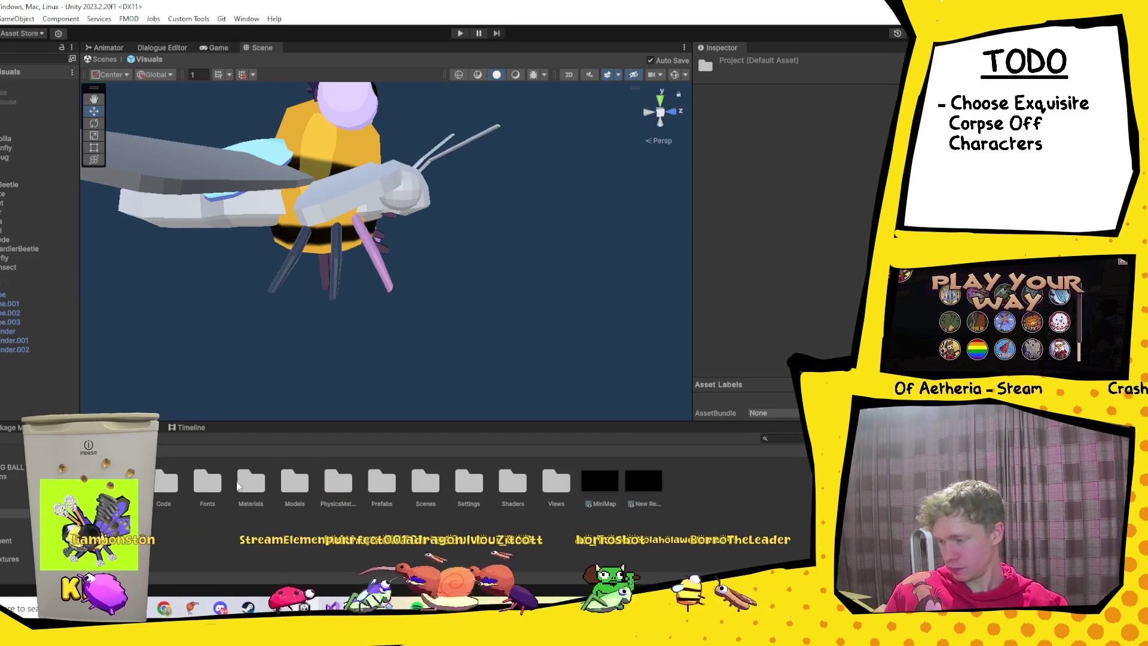
Browse the Player materials folders, looking into Ant, Bee and Beetle.
double_click(250, 482)
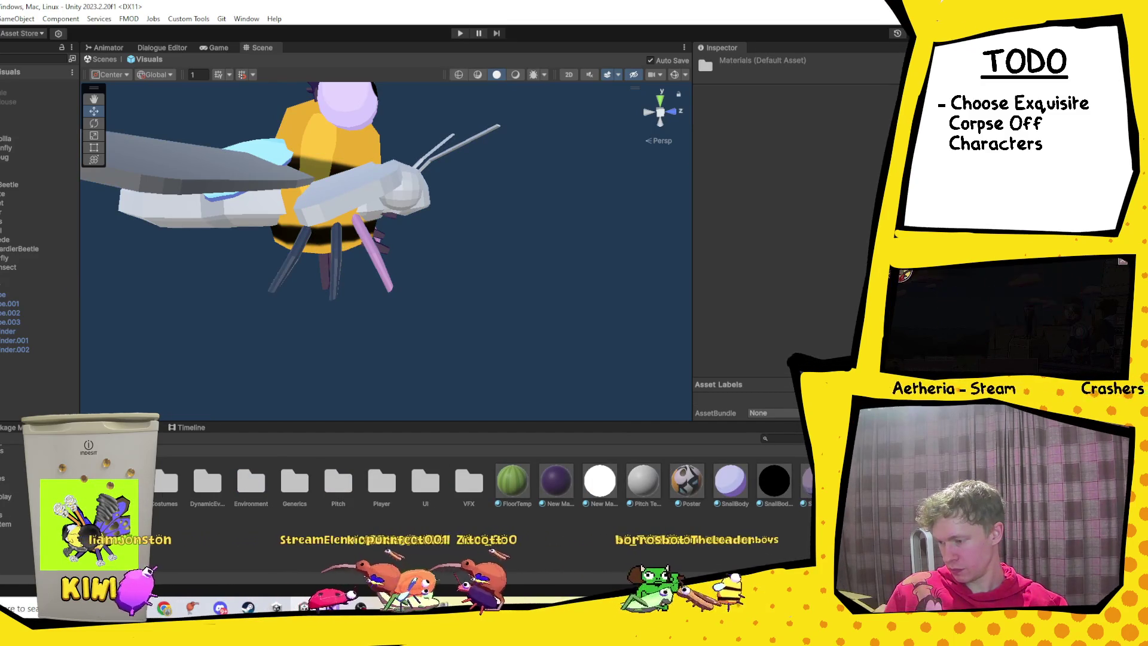
double_click(381, 481)
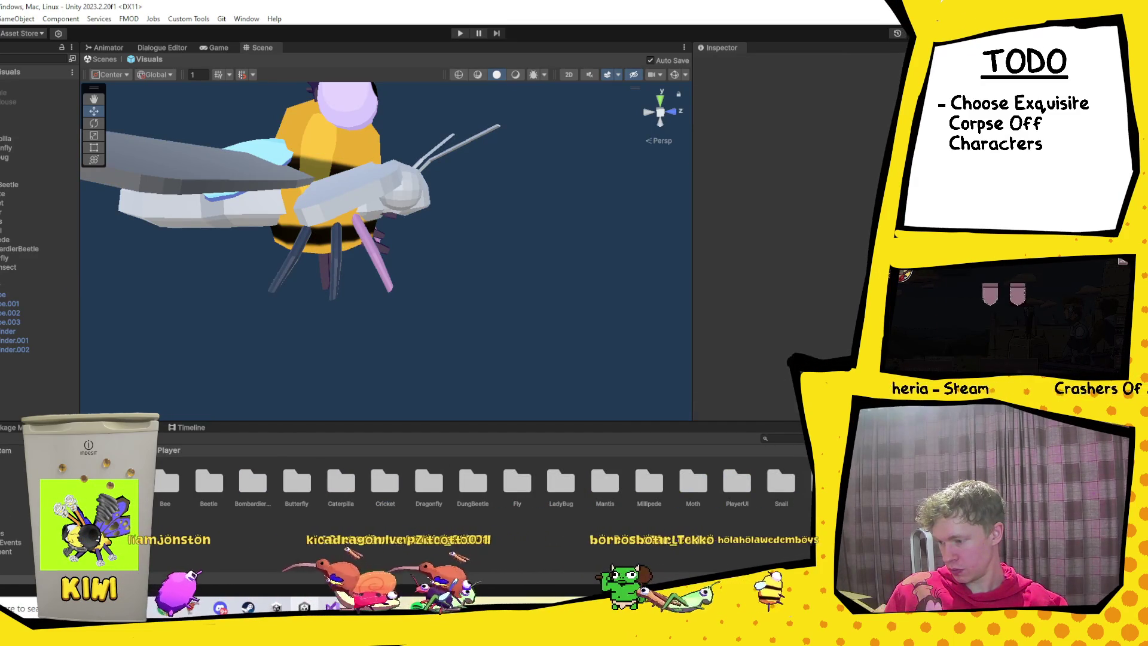
click(122, 482)
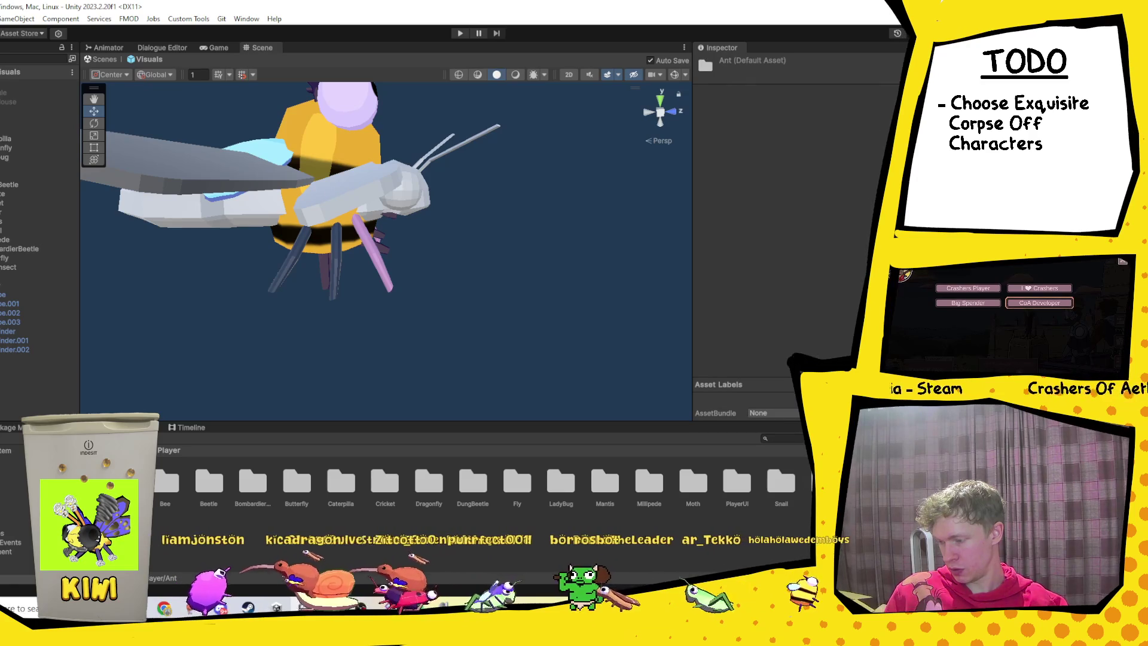
double_click(180, 482)
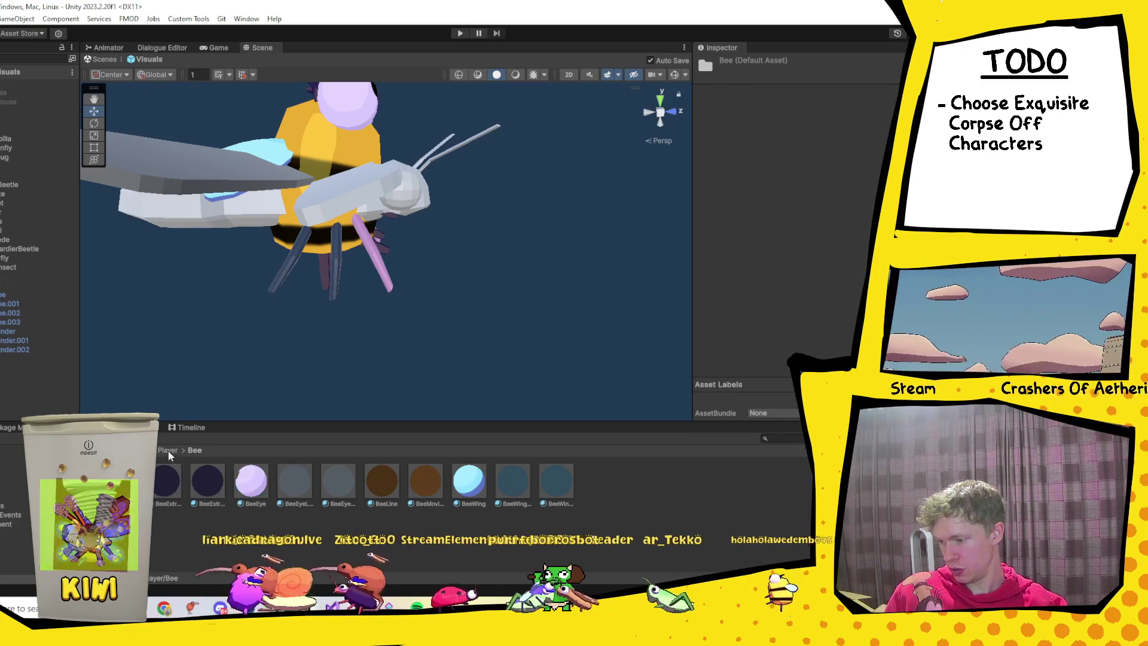
click(169, 450)
double_click(214, 475)
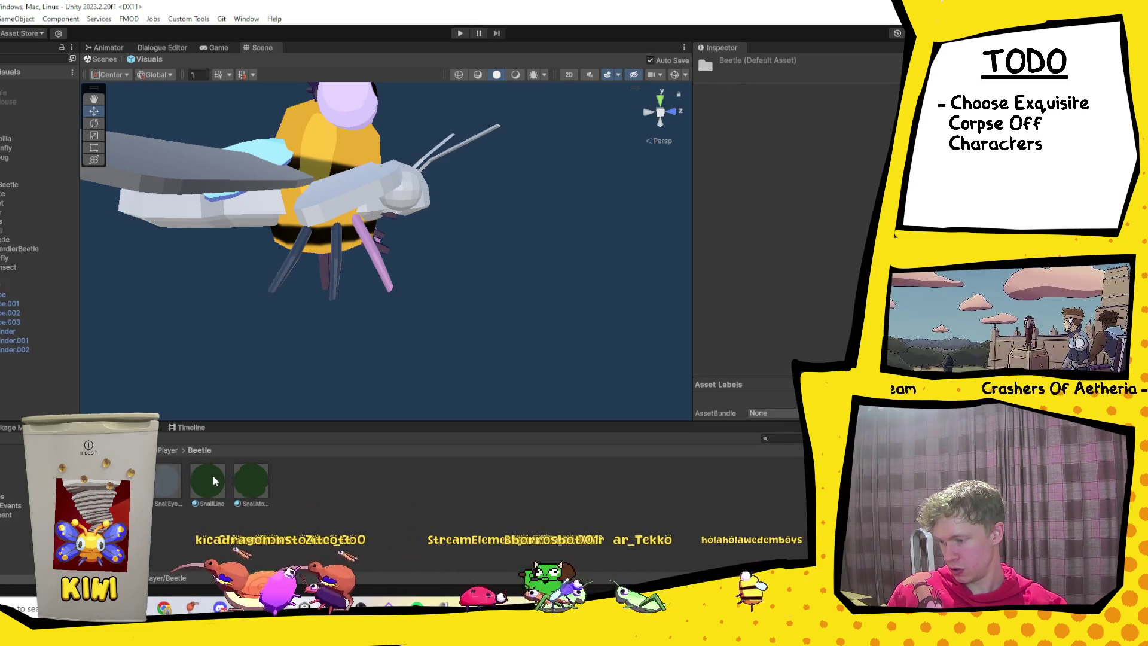
click(168, 449)
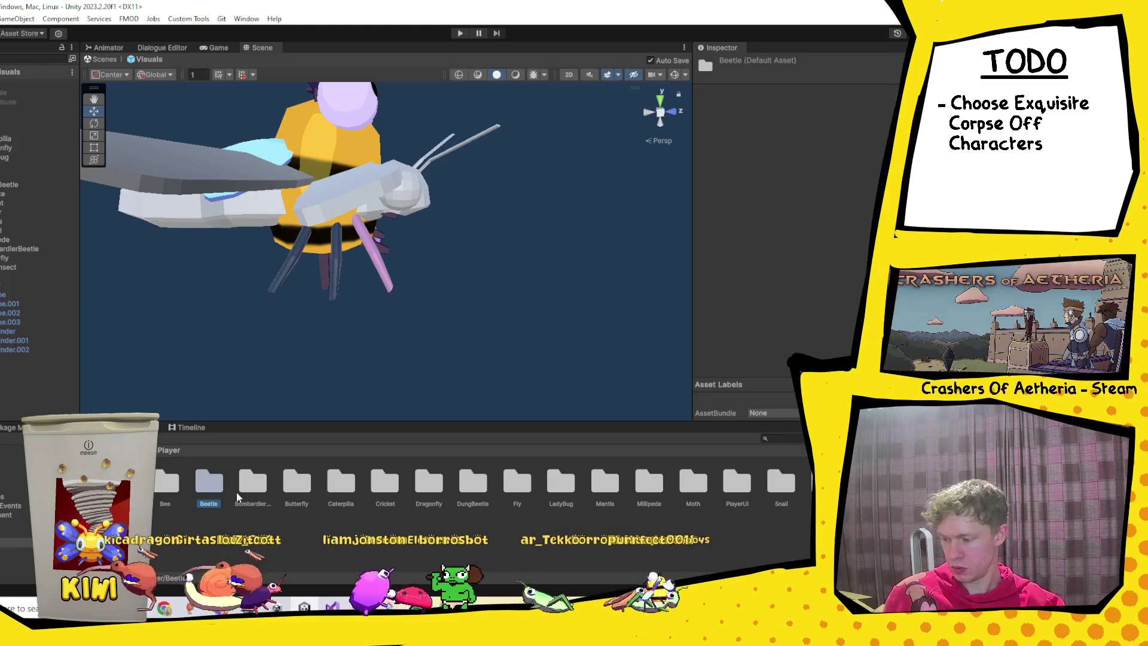
Duplicate the Cricket materials folder as FireFly and open it.
click(385, 504)
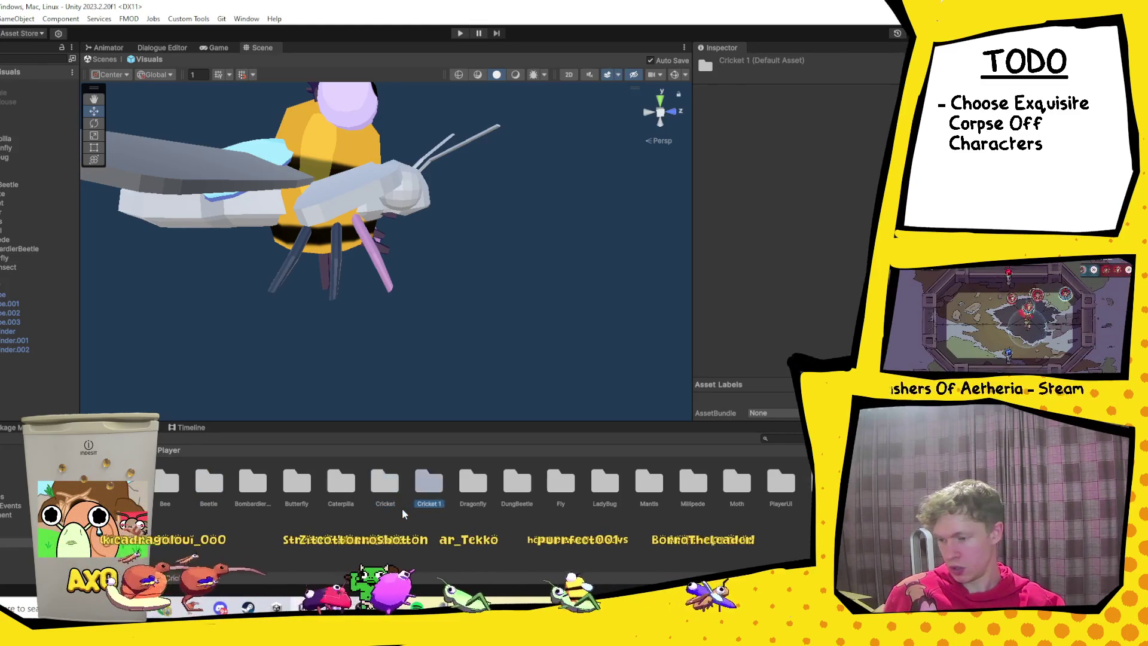
text(Fire)
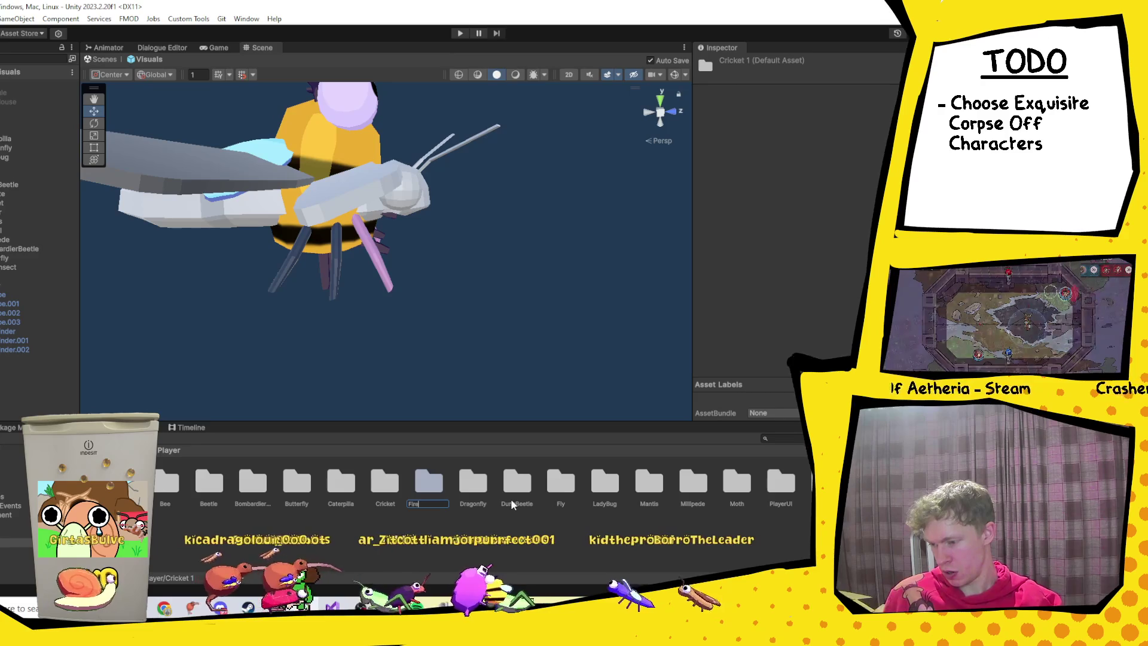
text(Fly)
key(Return)
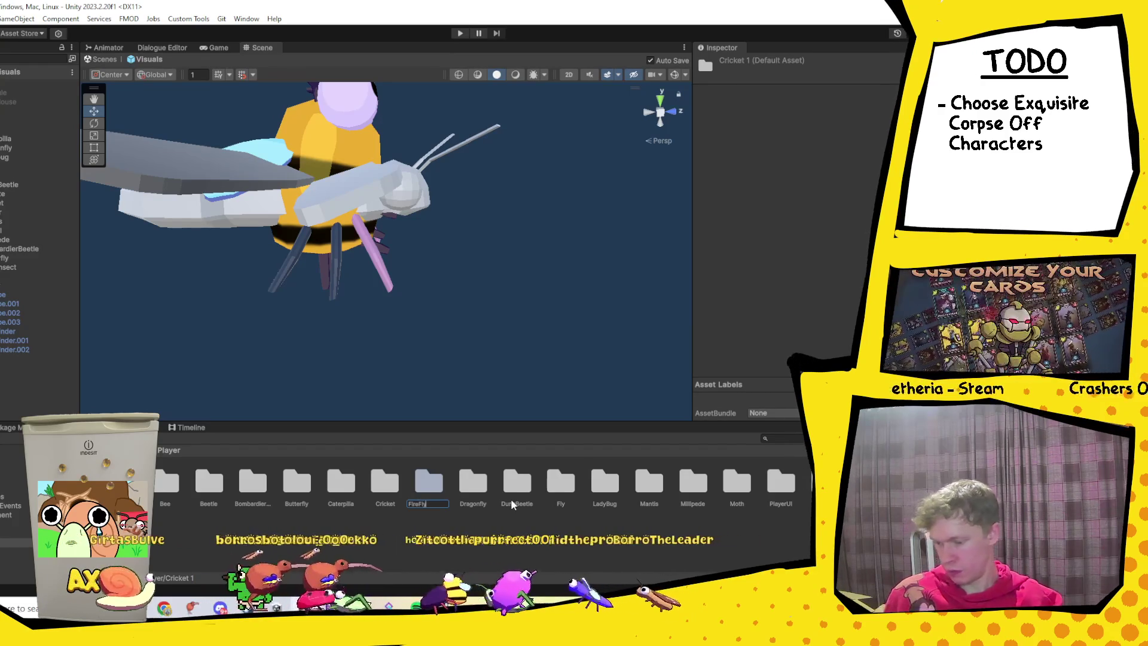
key(Return)
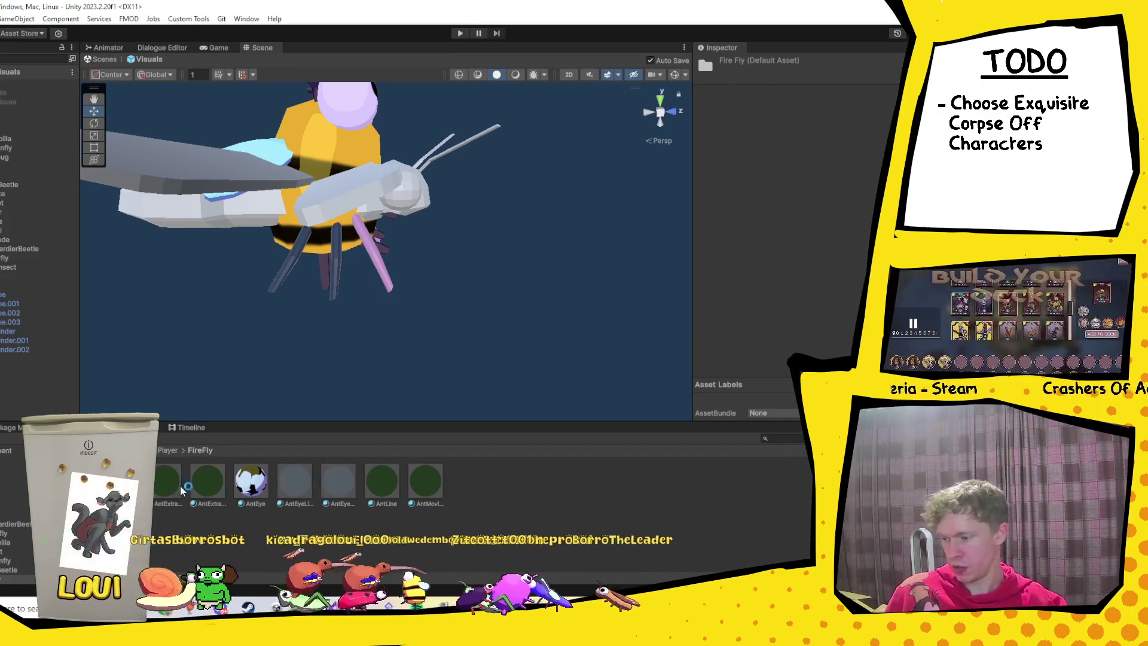
Delete the seven copied Ant materials from the FireFly folder.
key(Right)
shift+click(434, 491)
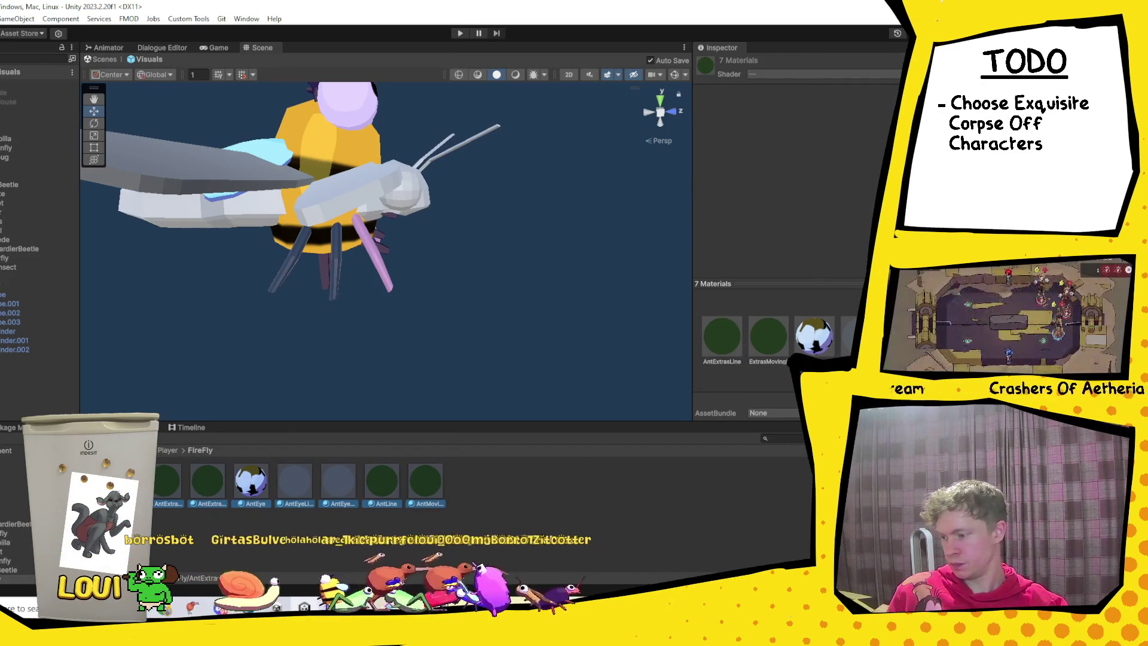
key(Delete)
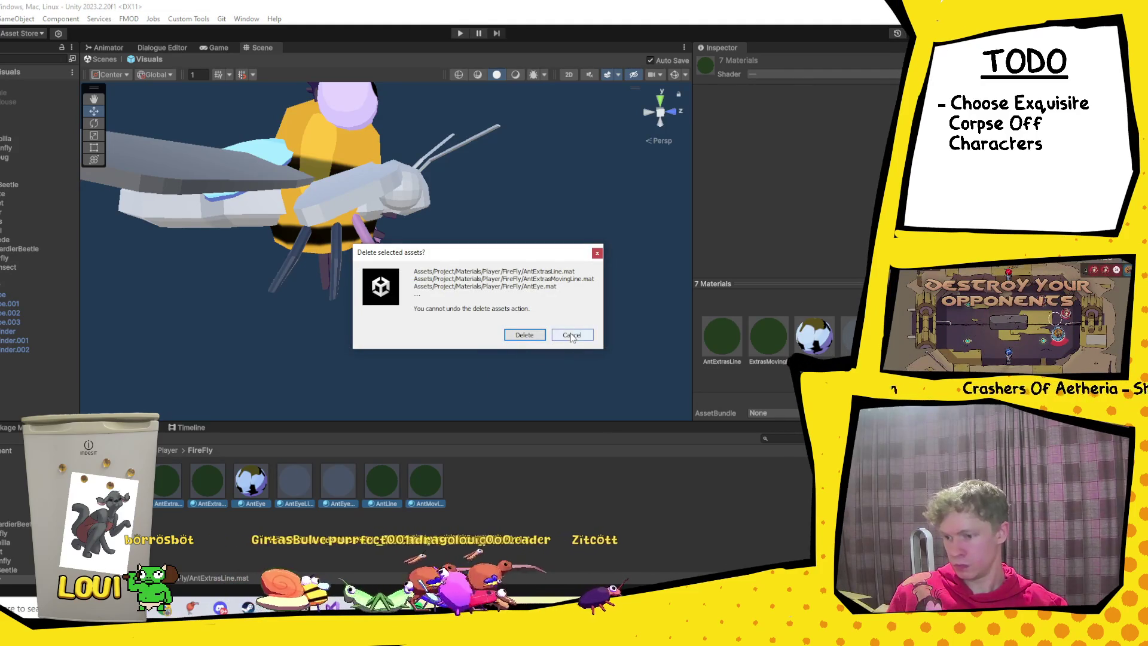
click(525, 335)
click(167, 522)
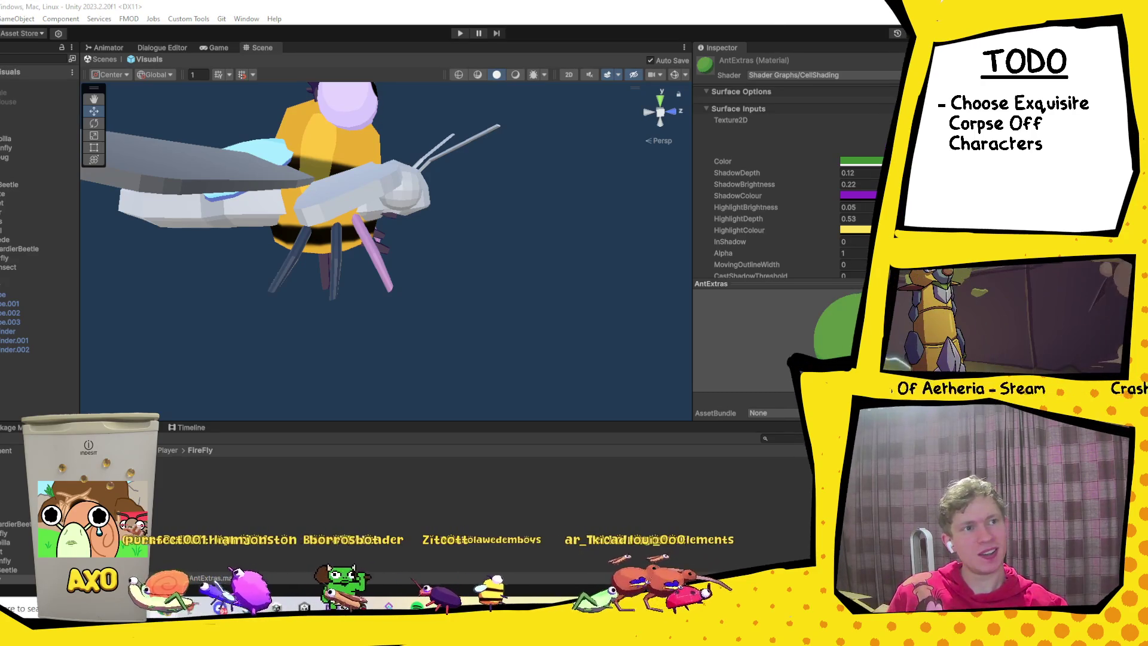
key(alt+Tab)
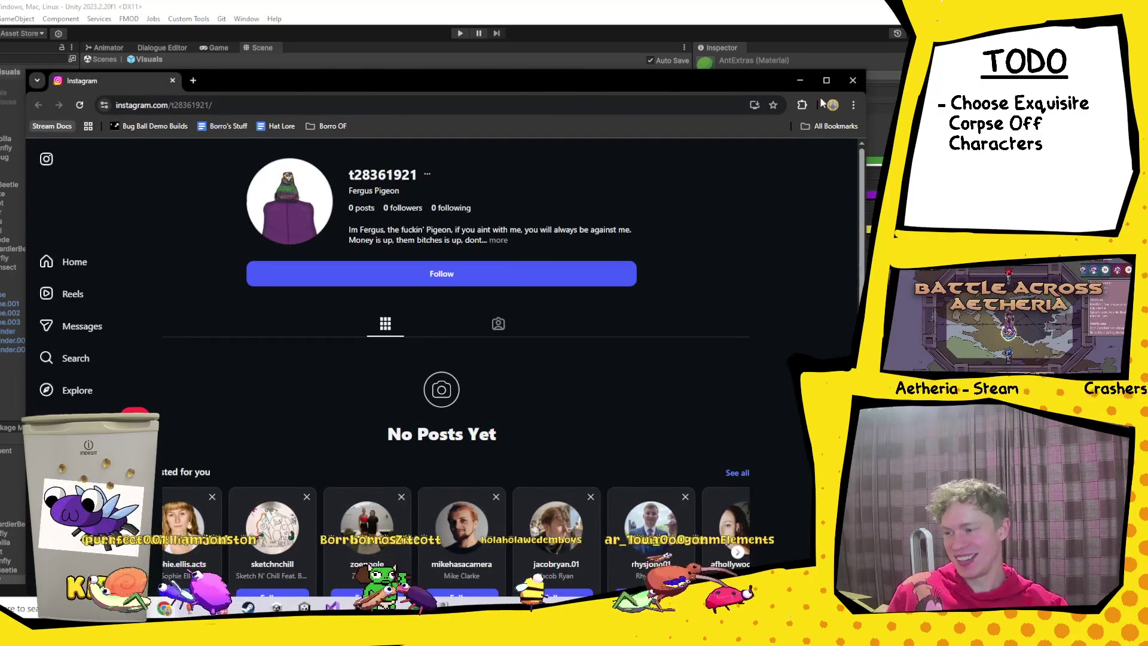
Maximize Chrome, expand the pigeon character's Instagram bio and follow the profile.
click(830, 85)
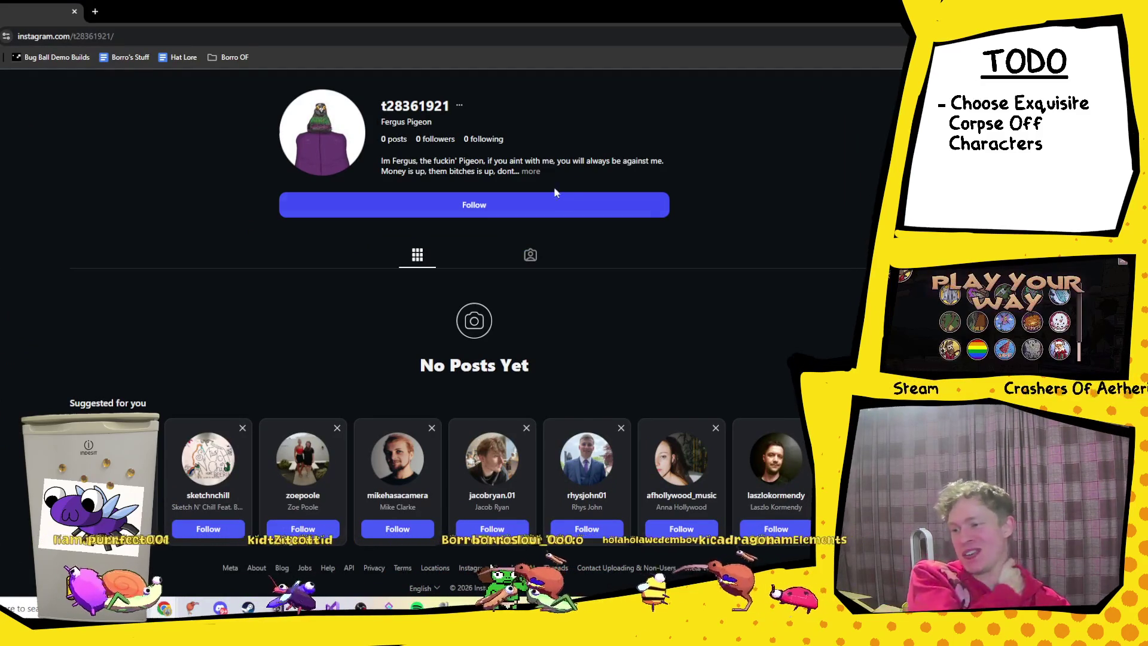
click(531, 172)
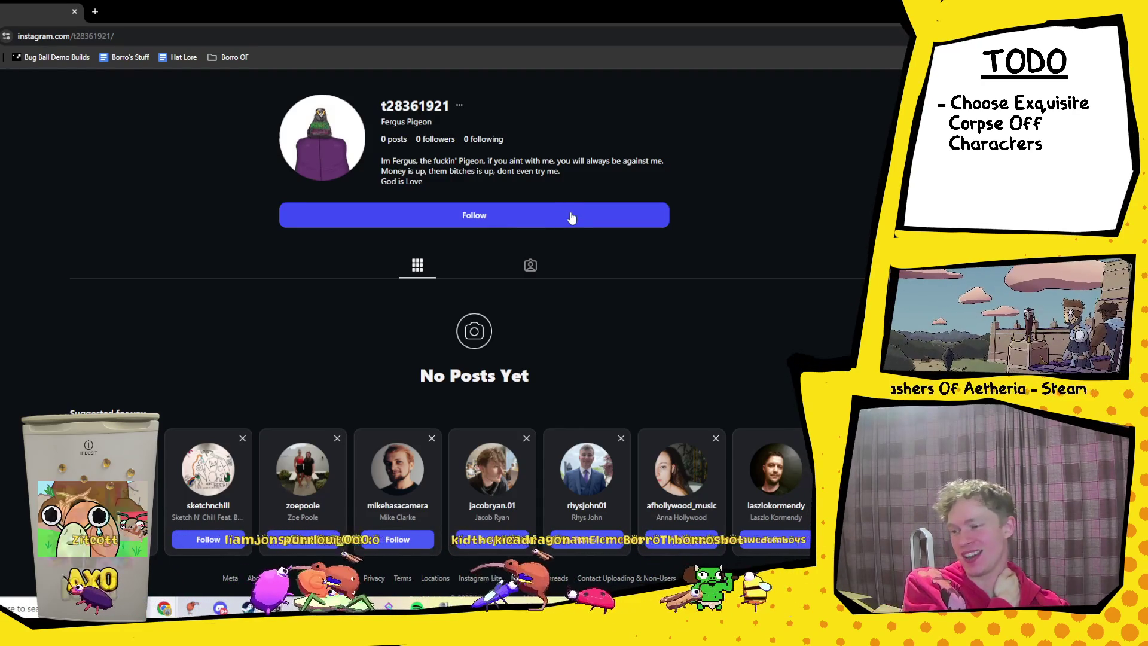
click(569, 216)
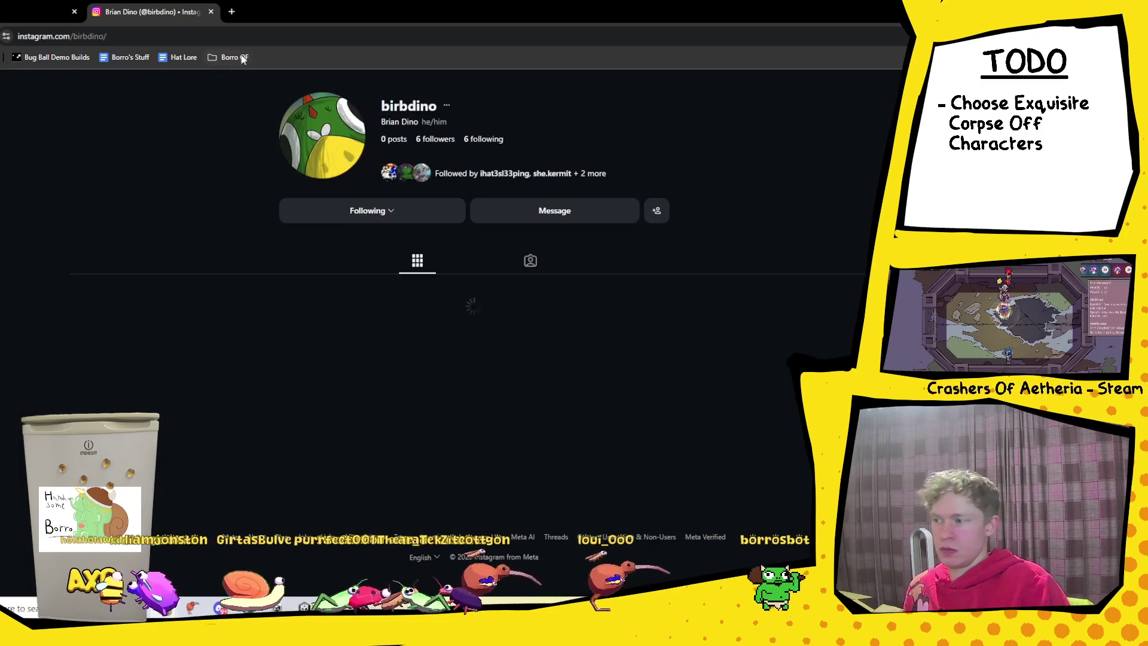
Close the profile tab and the browser's remaining tab to return to Unity.
click(256, 37)
key(alt+Tab)
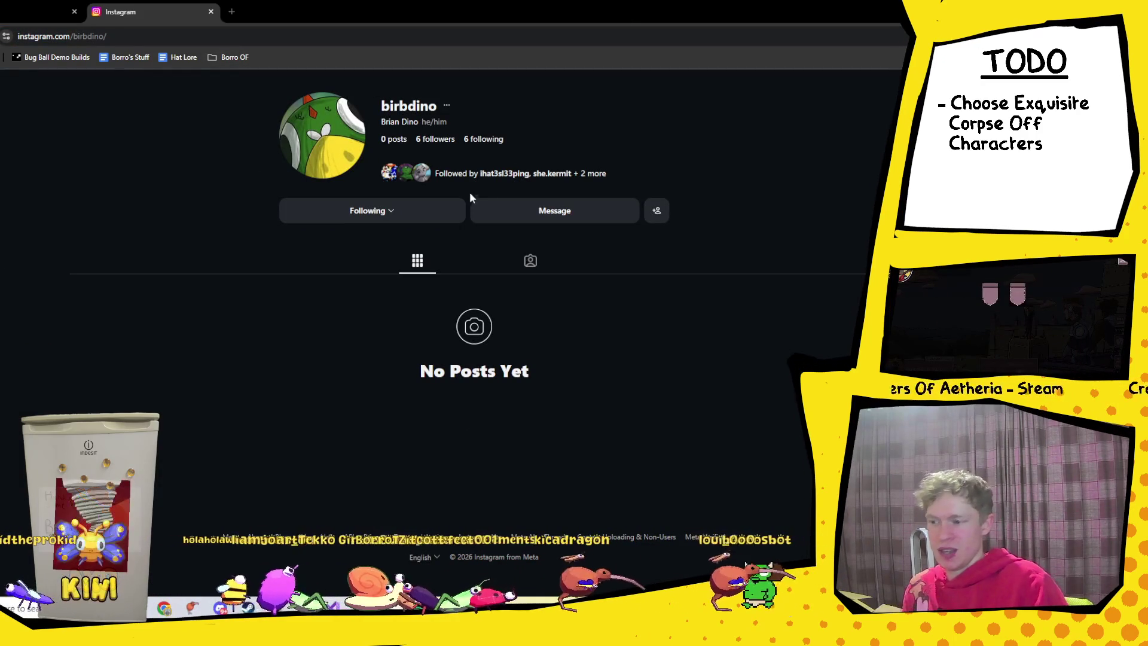
click(210, 12)
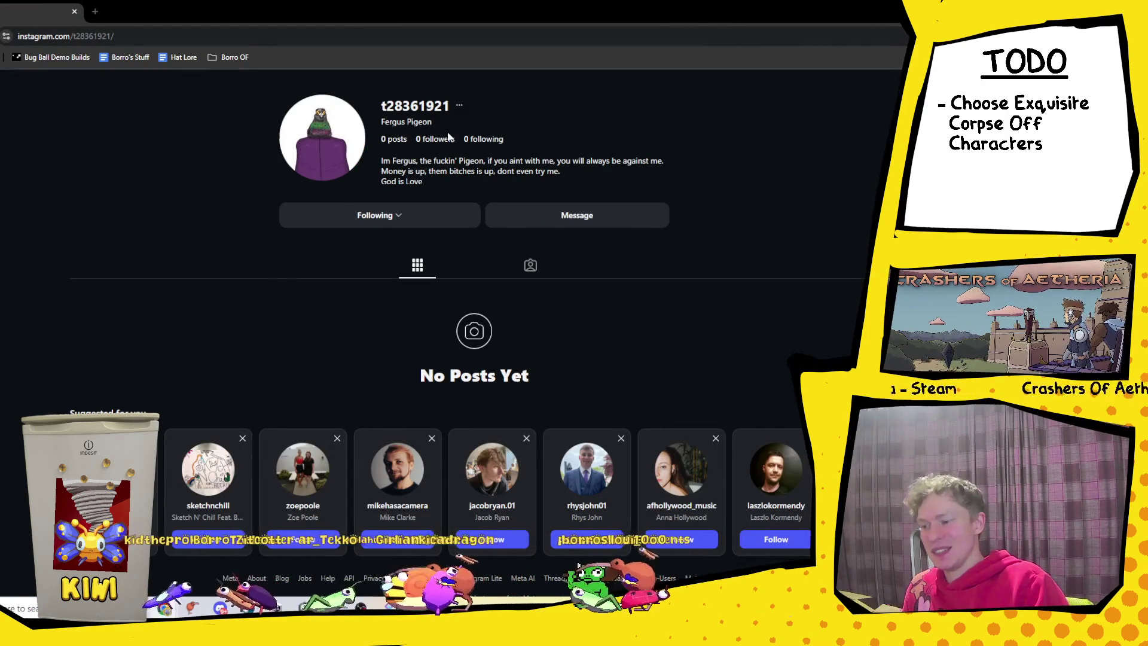
click(74, 12)
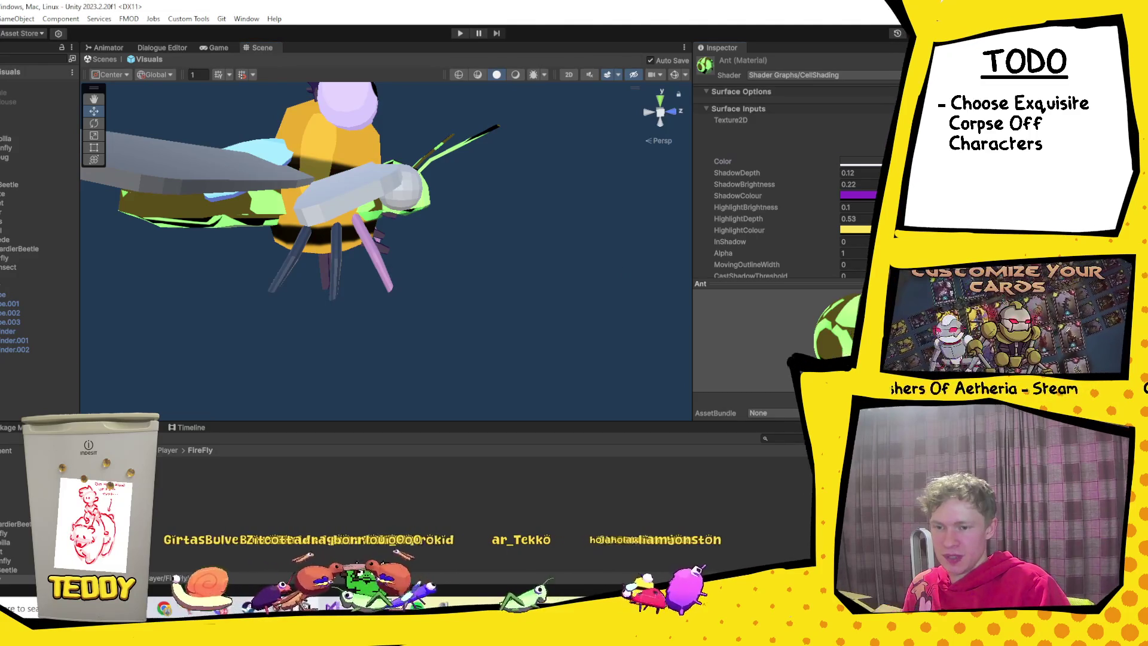
Locate the Ant material's FireflyBody texture in the project and preview it.
click(860, 161)
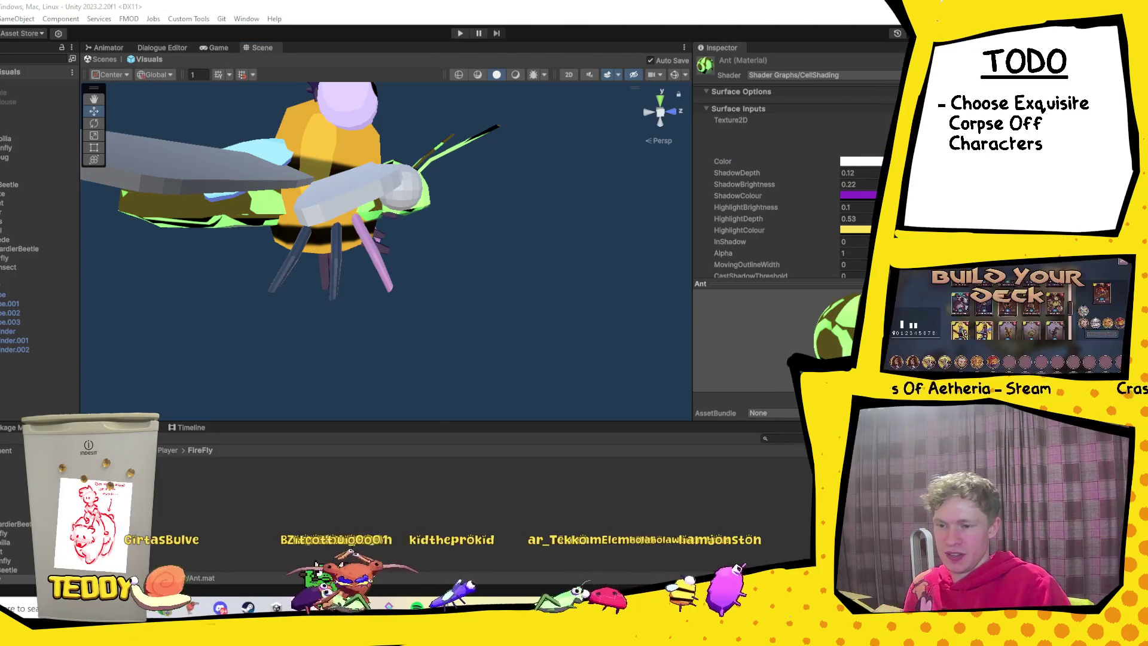
click(731, 120)
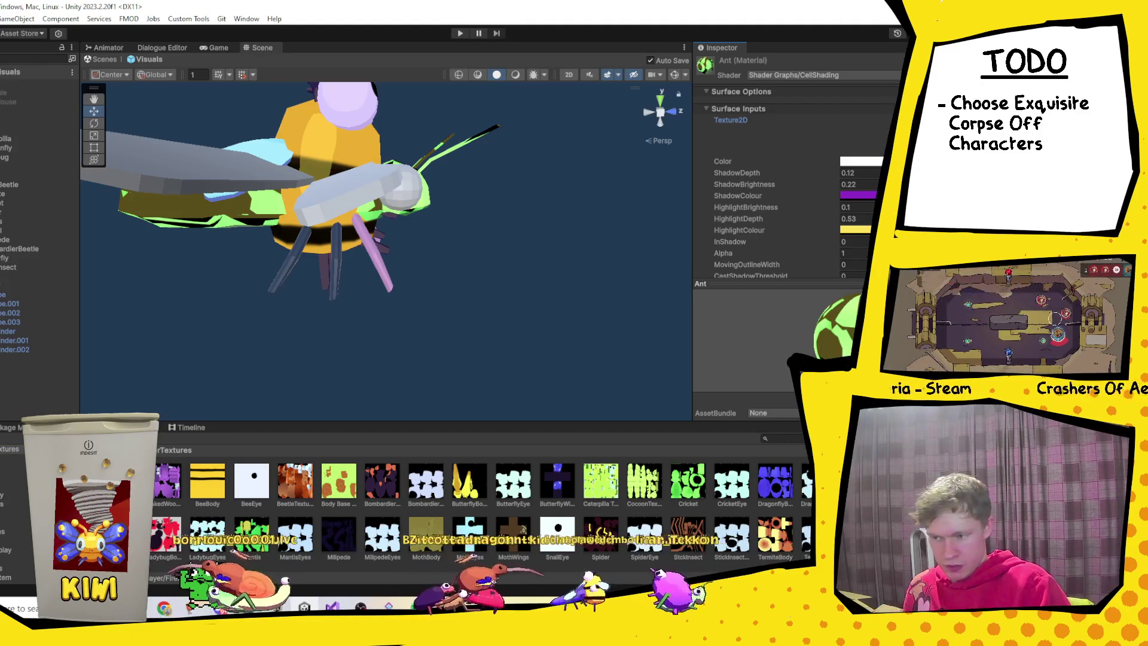
click(861, 481)
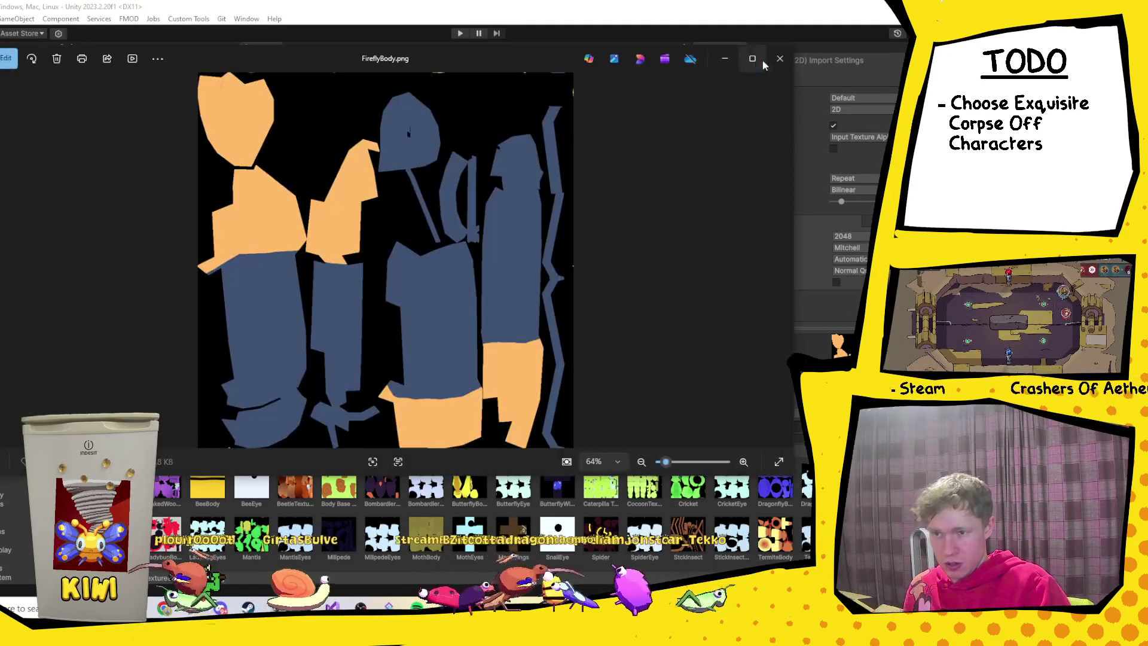
key(Escape)
Inspect the Firefly's Cube part, then deactivate the Bee prefab root to hide the Bee.
click(228, 226)
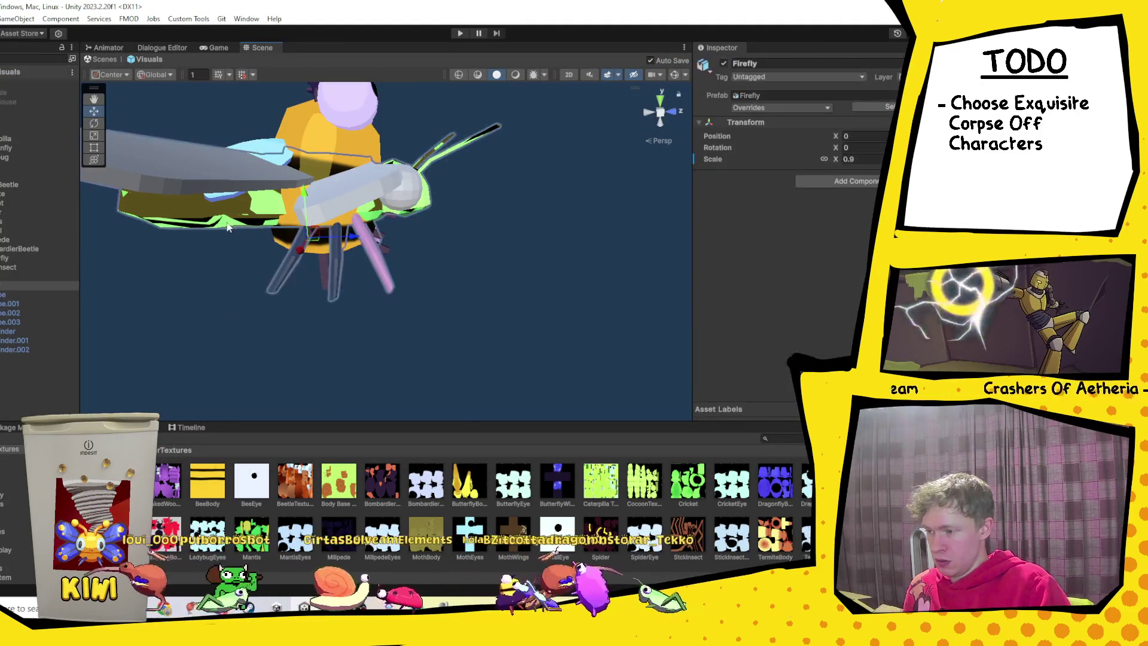
click(7, 294)
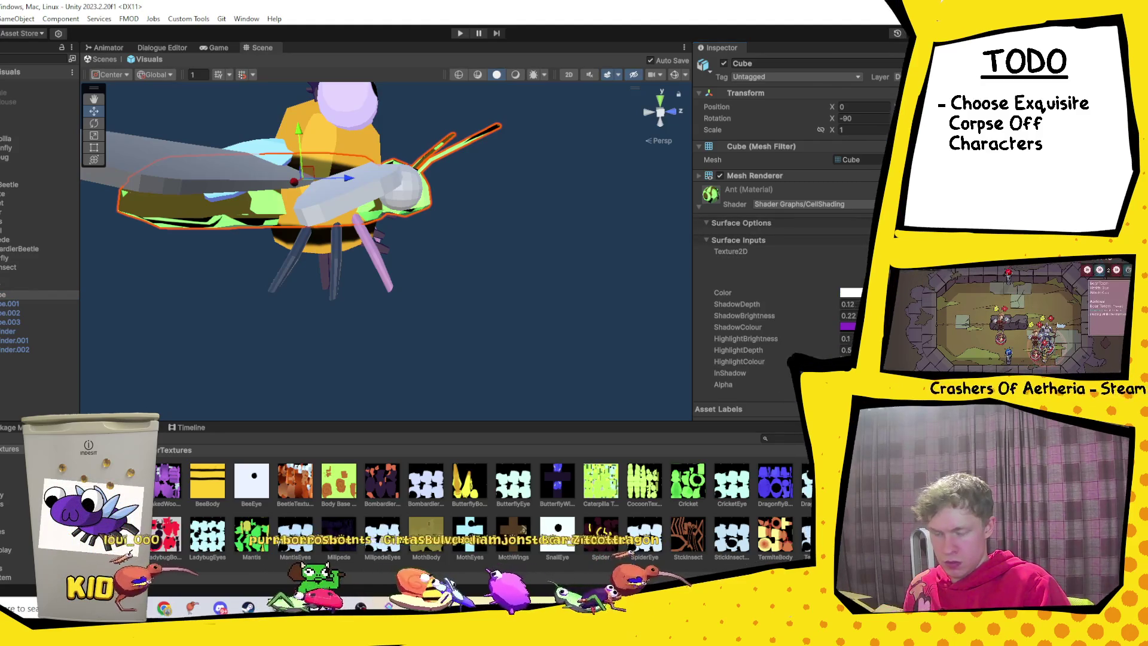
scroll(795, 239, down, 3)
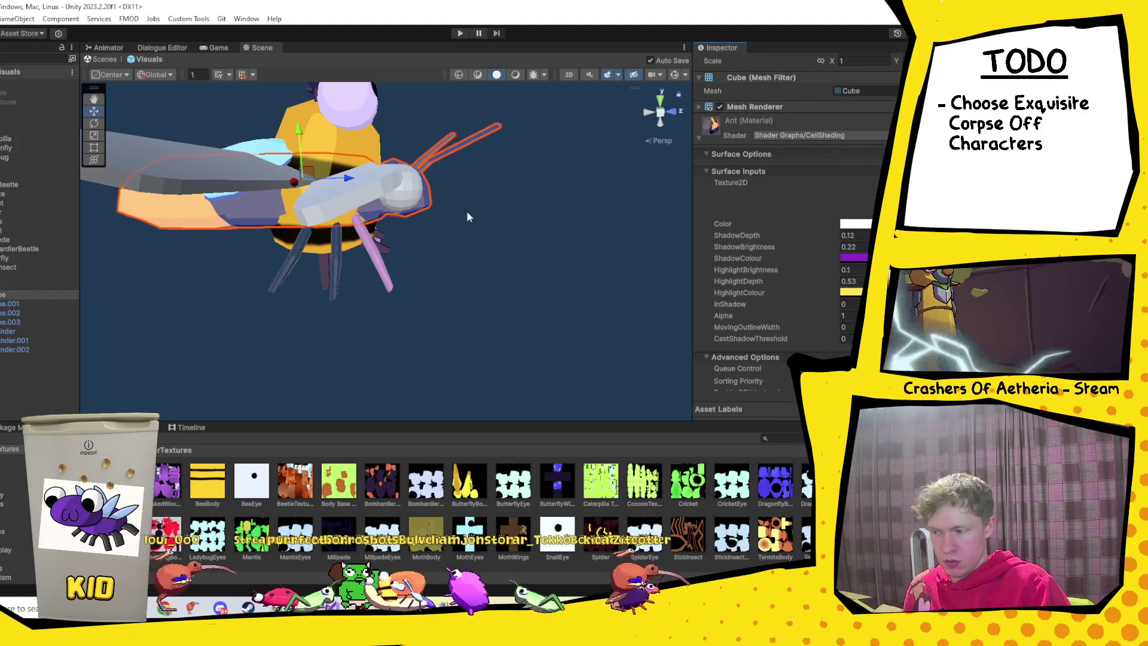
drag(477, 224, 448, 251)
scroll(464, 274, up, 5)
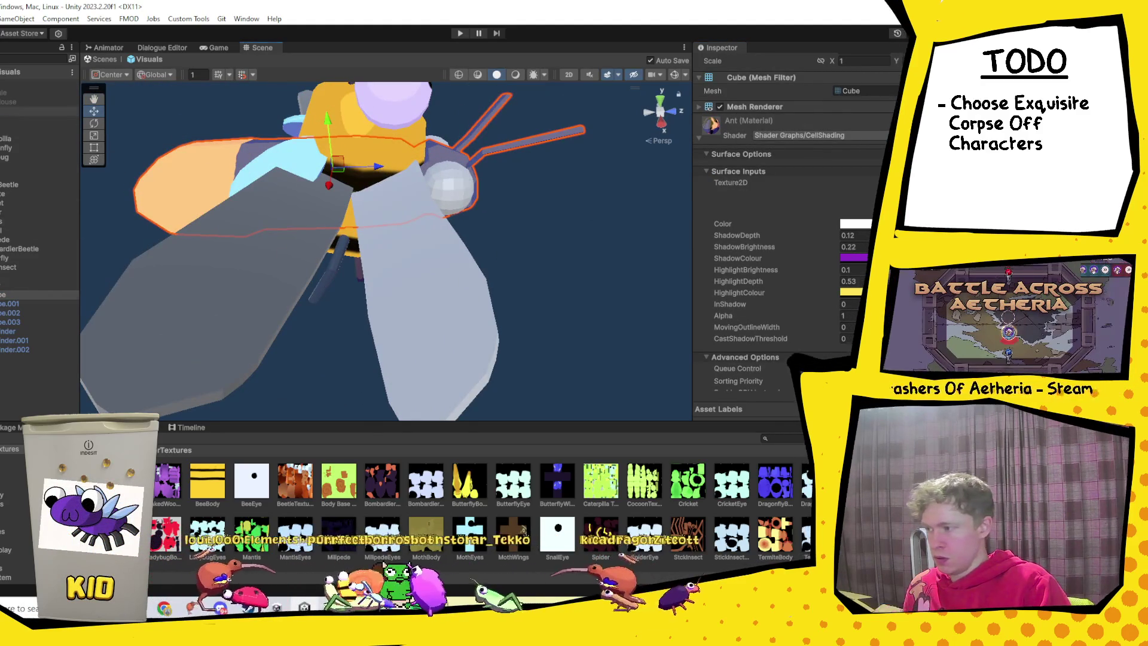
click(464, 274)
click(724, 63)
Check the Firefly's Cube.003 wing, Cylinder and Cube body parts, then open the Materials folder.
scroll(486, 215, down, 8)
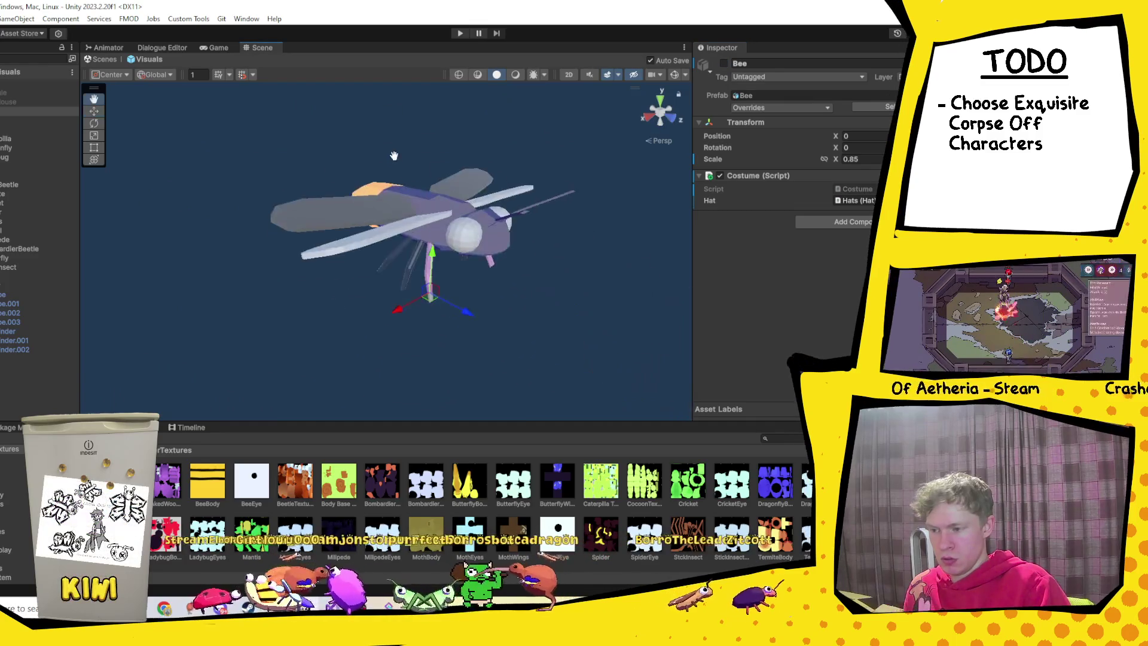
click(345, 251)
click(332, 244)
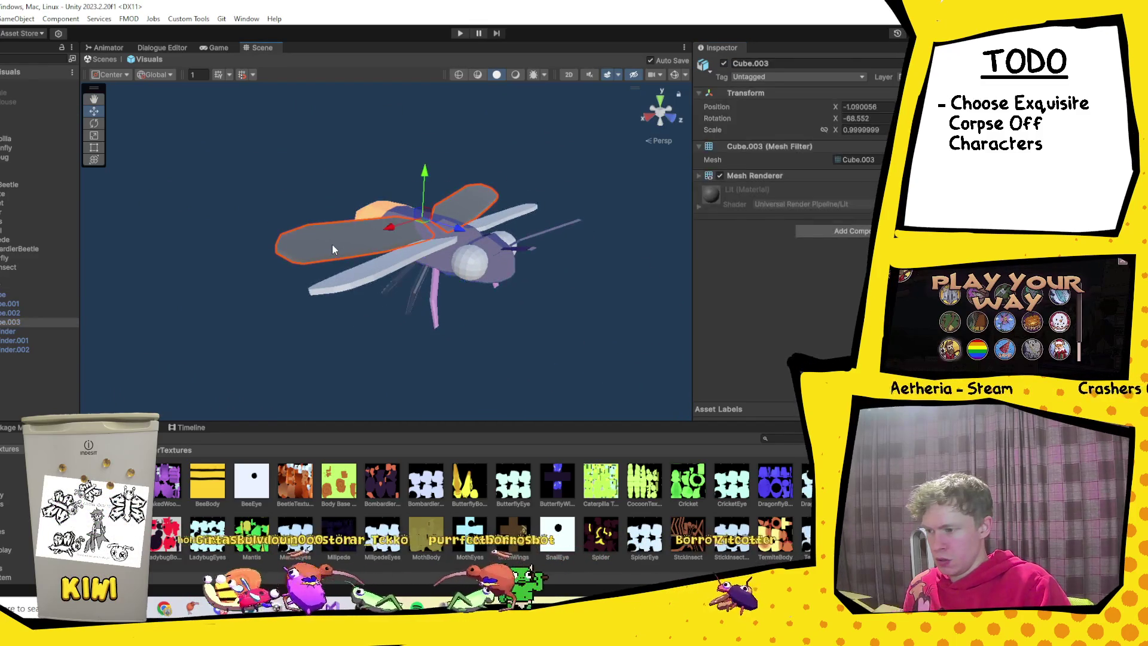
click(24, 332)
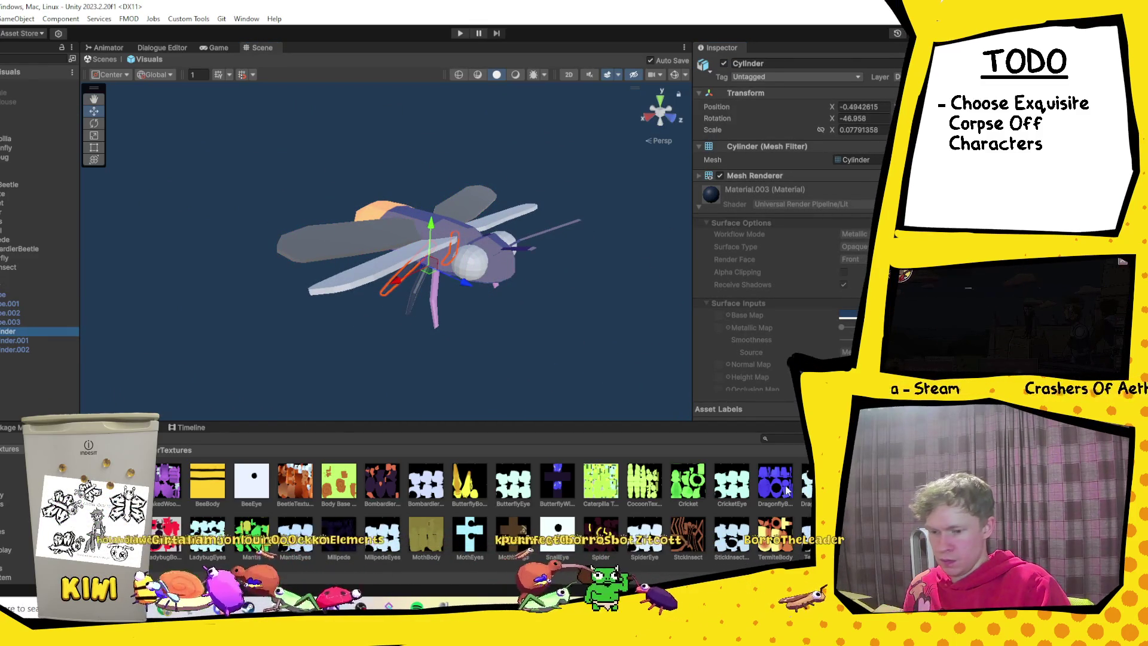
click(2, 295)
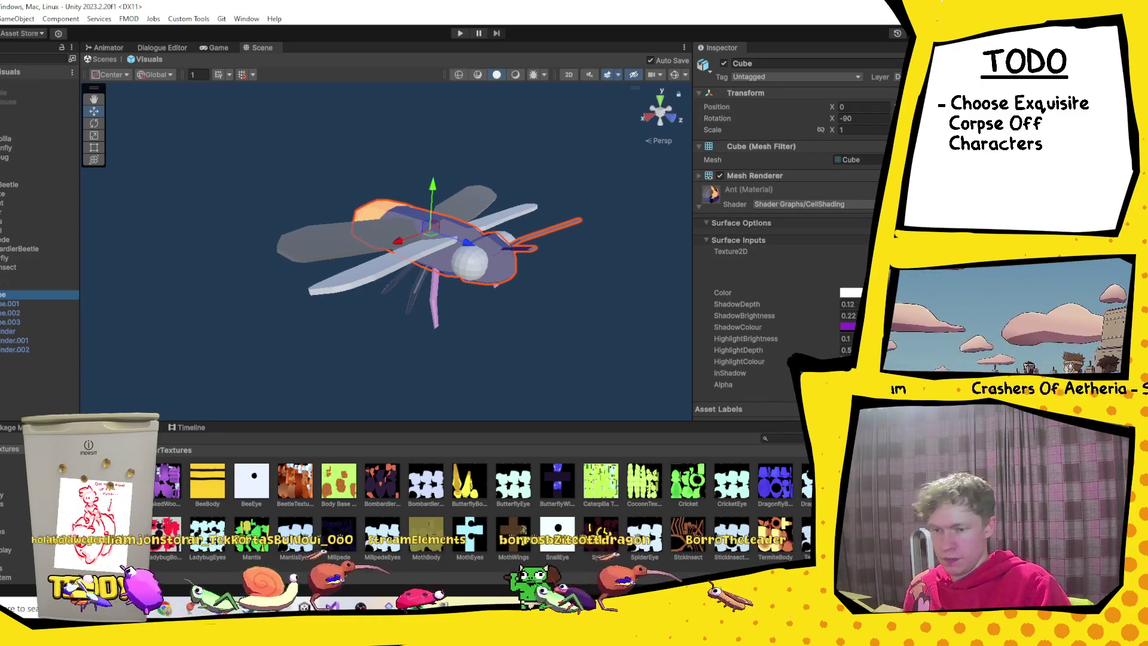
click(769, 190)
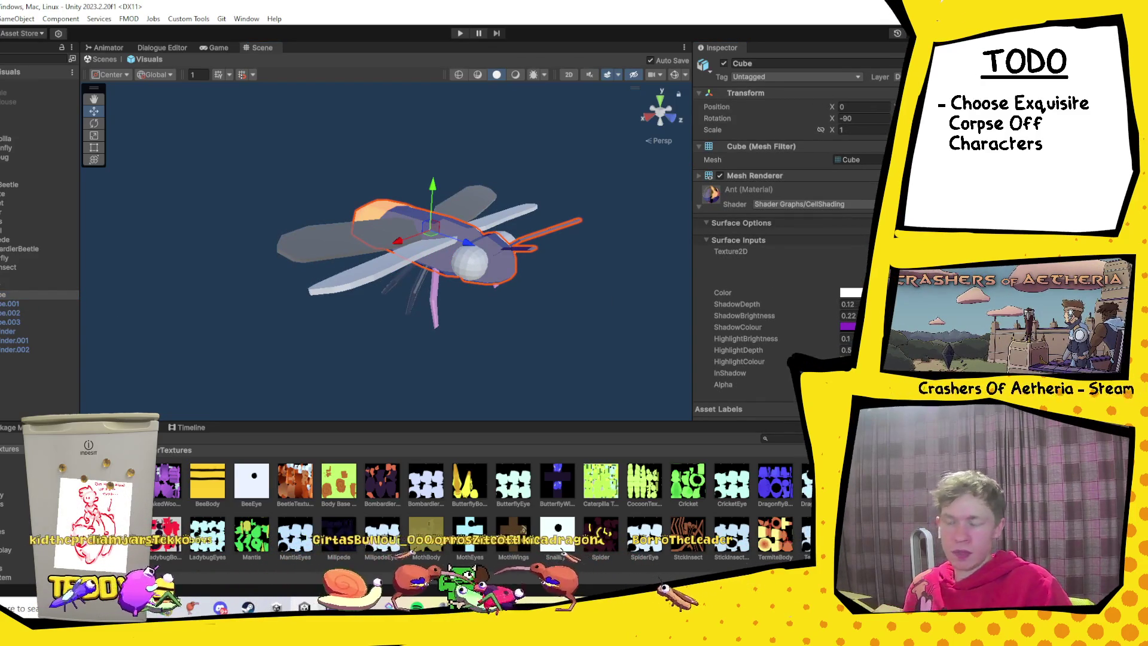
click(137, 450)
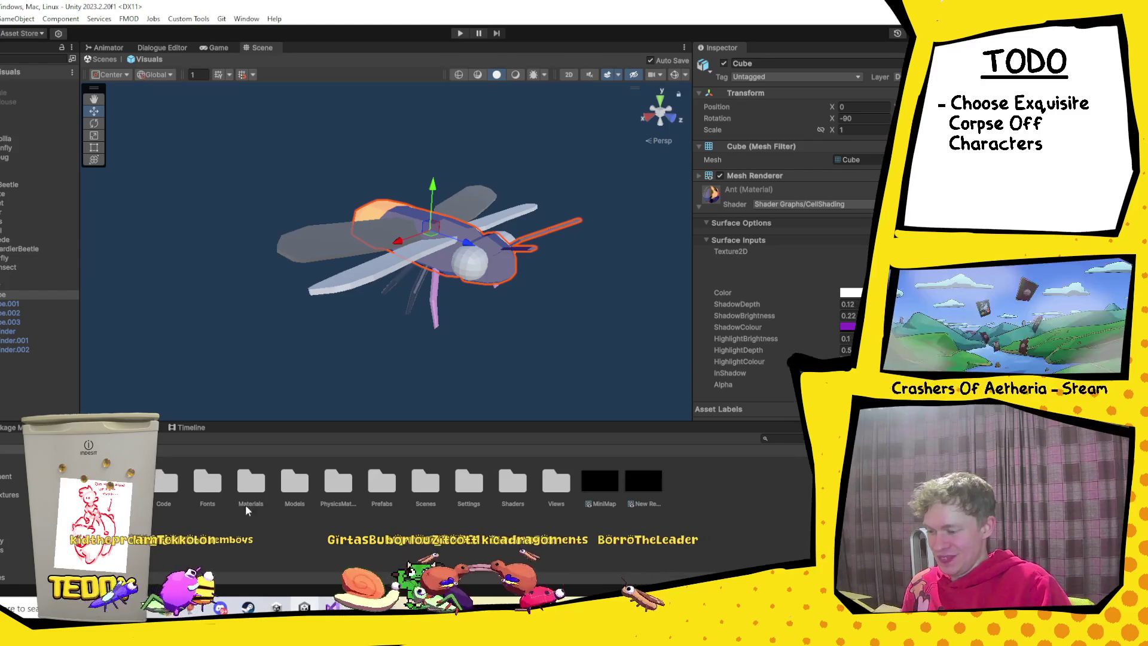
Open the Materials > Player > FireFly folder.
click(253, 494)
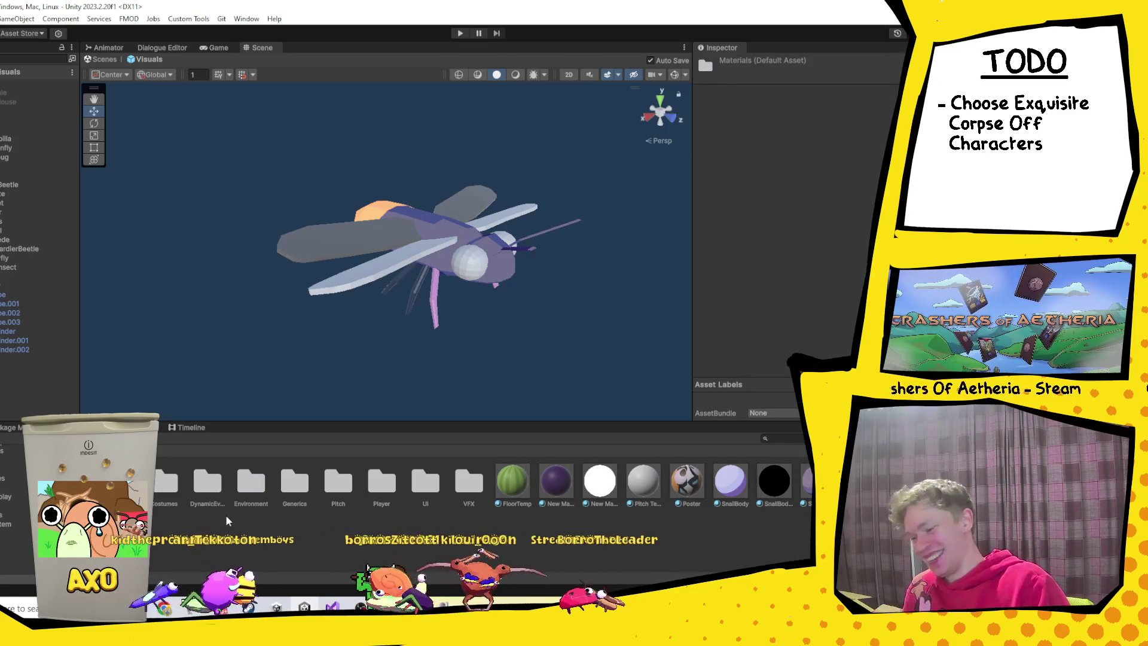
double_click(375, 488)
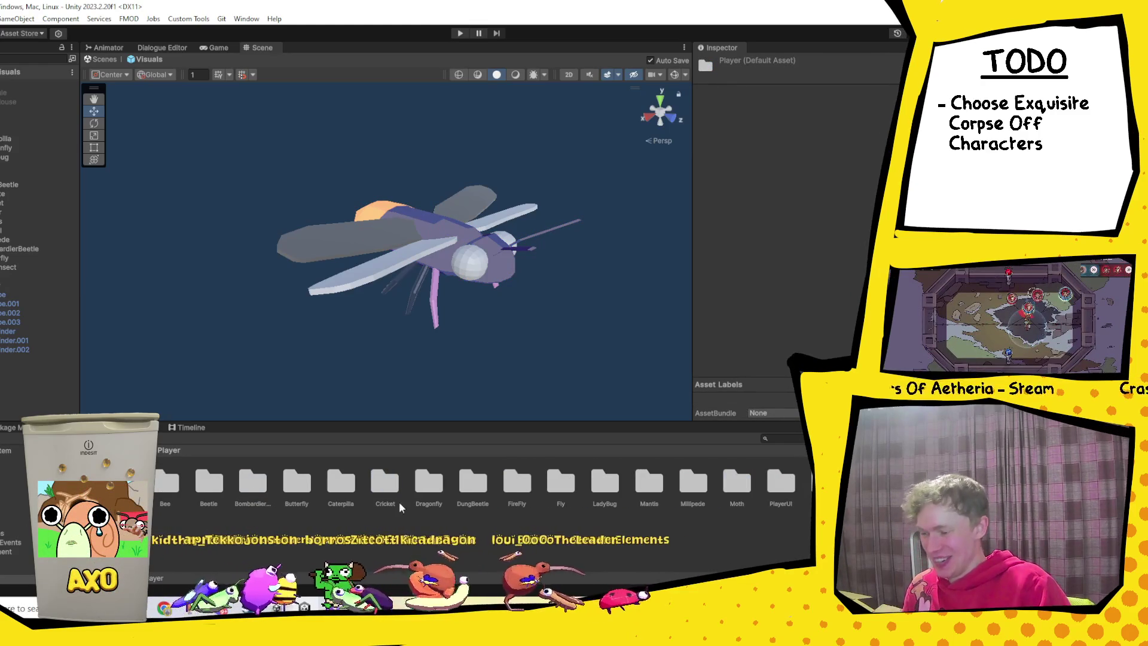
double_click(516, 490)
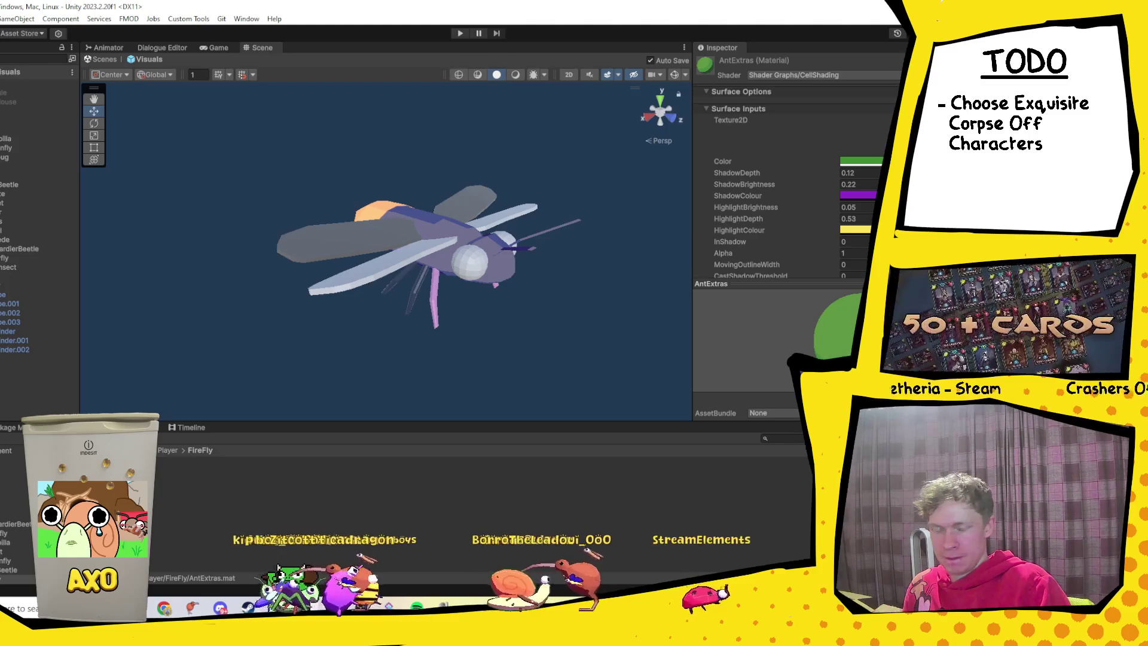
Give AntExtras the FireflyEye texture in white and duplicate it as AntExtras 1.
click(867, 129)
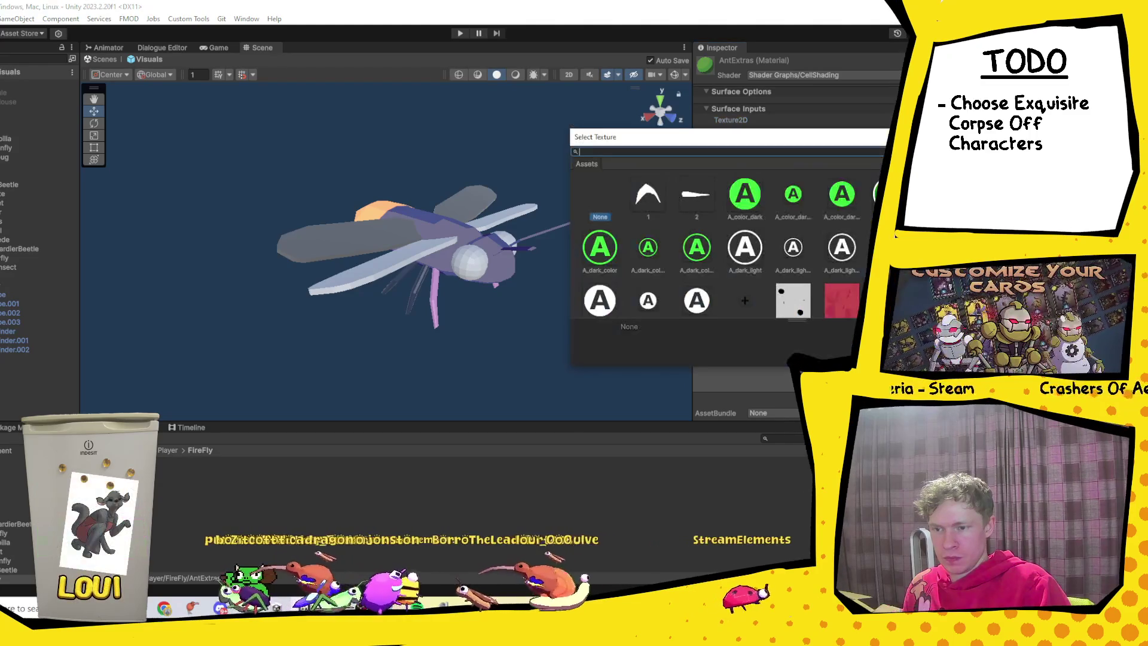
text(fire)
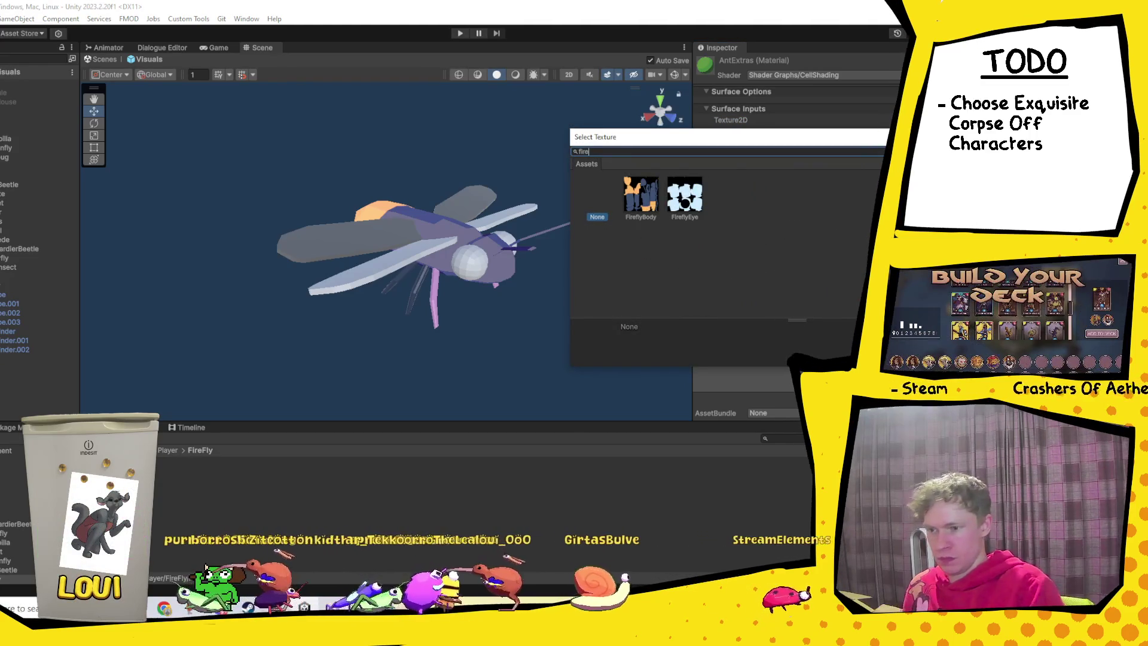
double_click(683, 198)
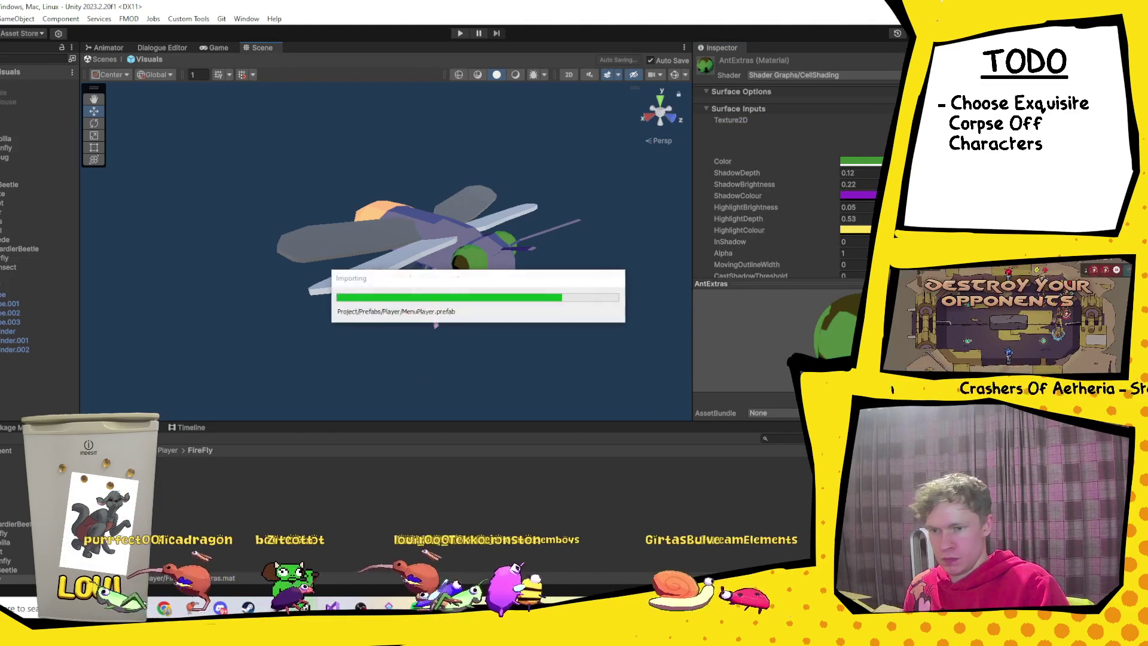
key(ctrl+z)
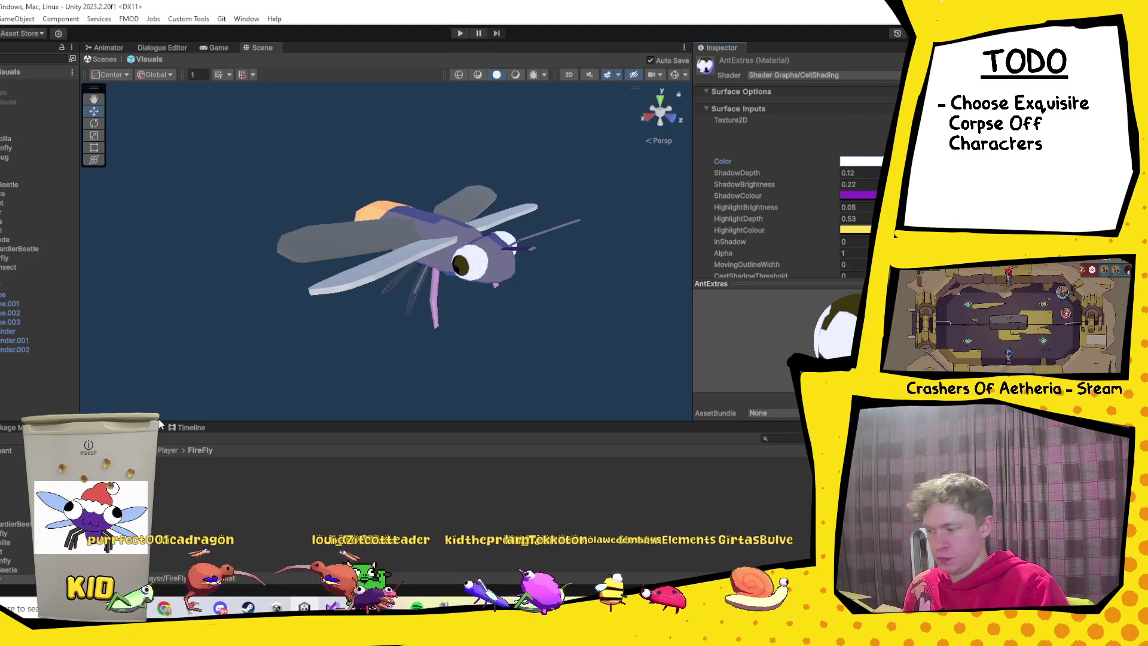
key(ctrl+d)
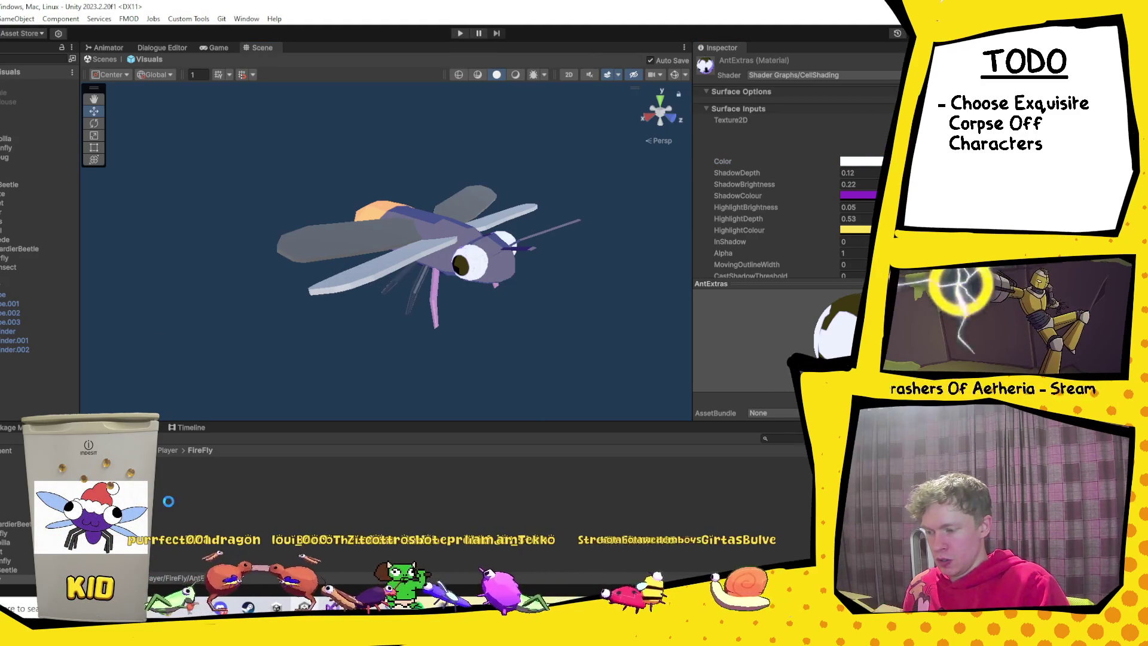
click(876, 144)
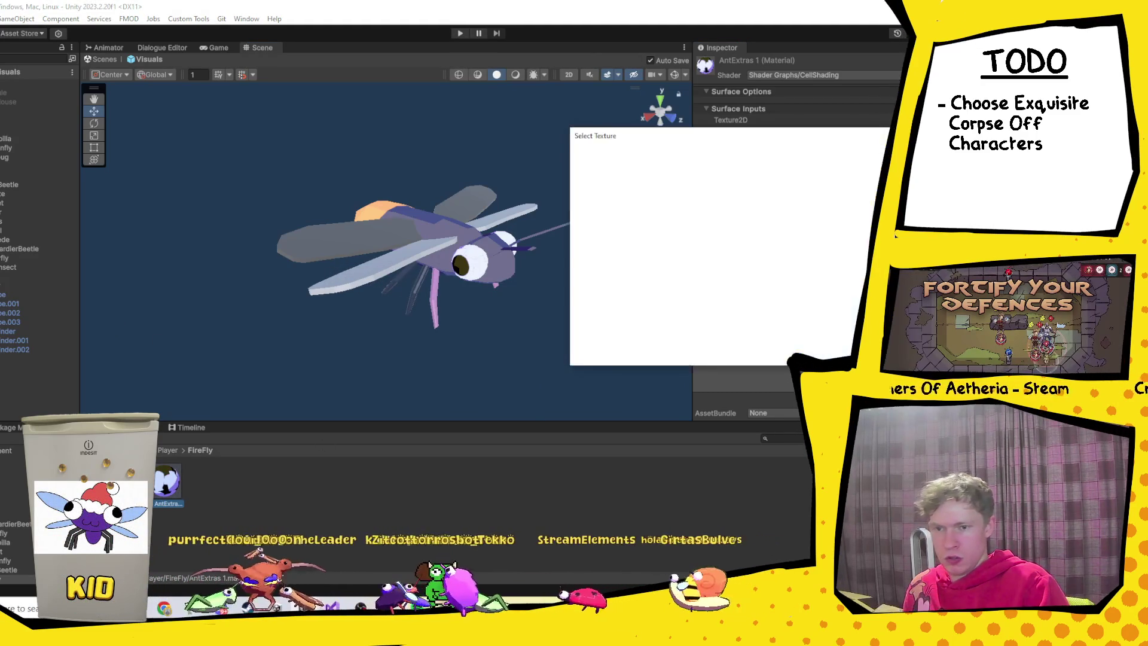
Give AntExtras 1 a new texture with a blue-purple tint and apply it to the firefly's legs.
scroll(682, 201, down, 5)
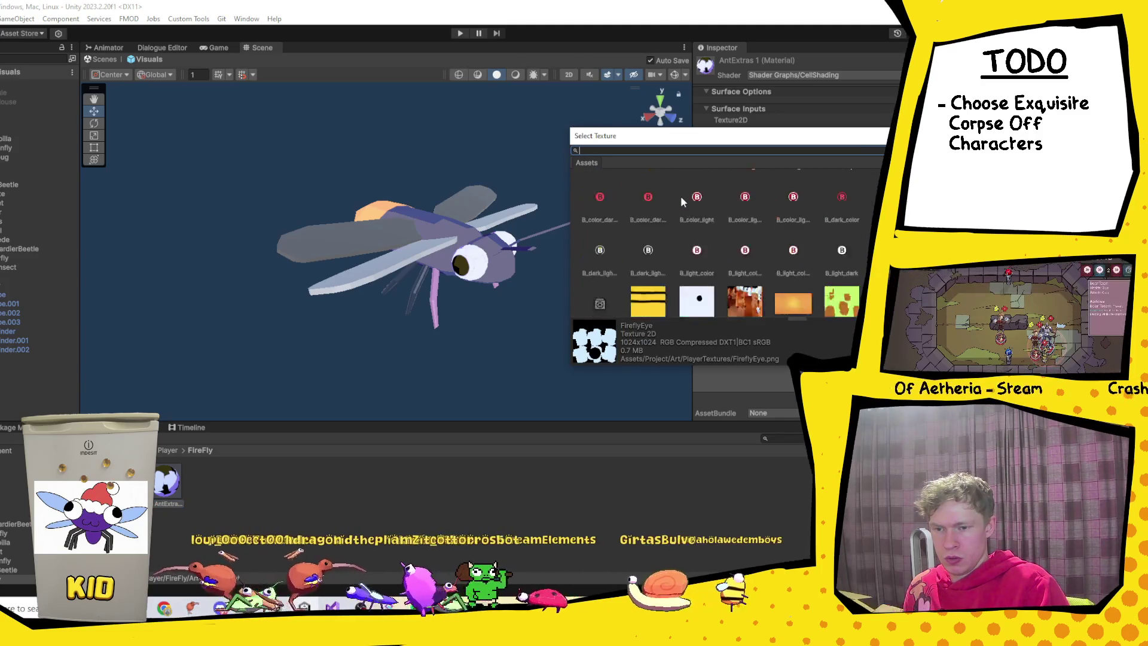
double_click(594, 193)
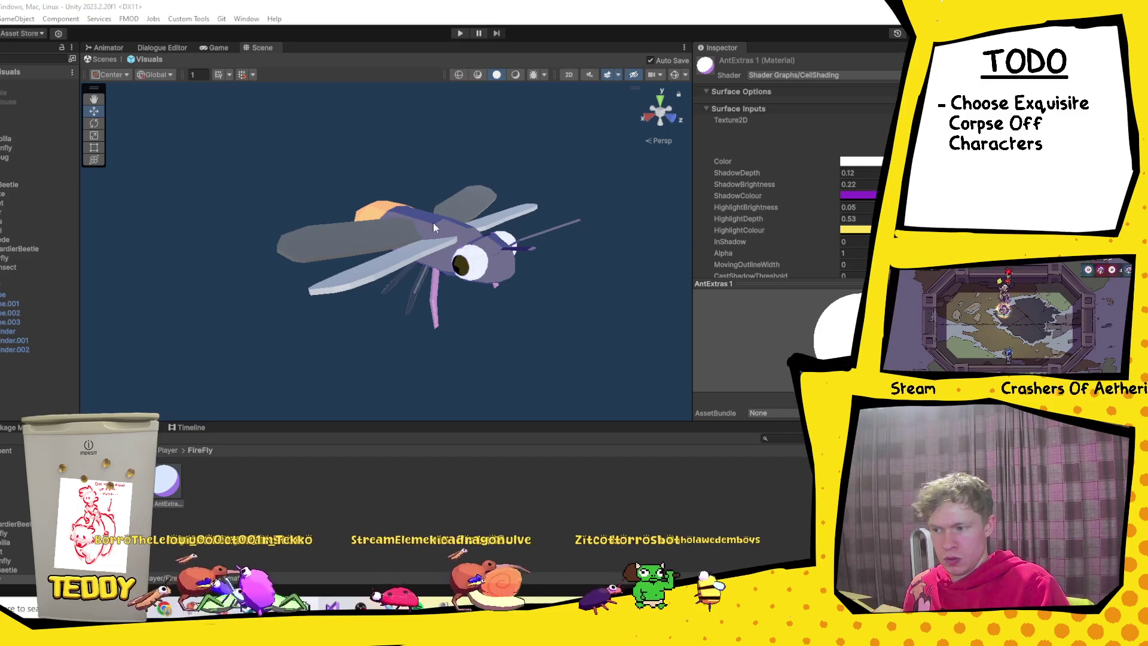
key(ctrl+z)
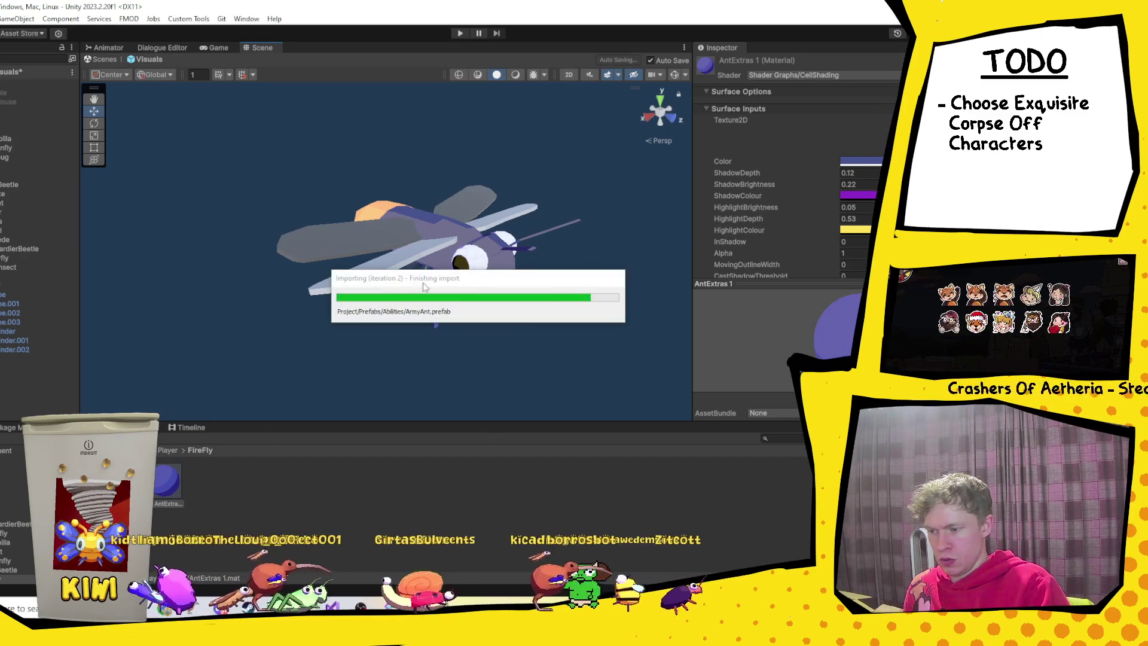
drag(420, 289, 418, 287)
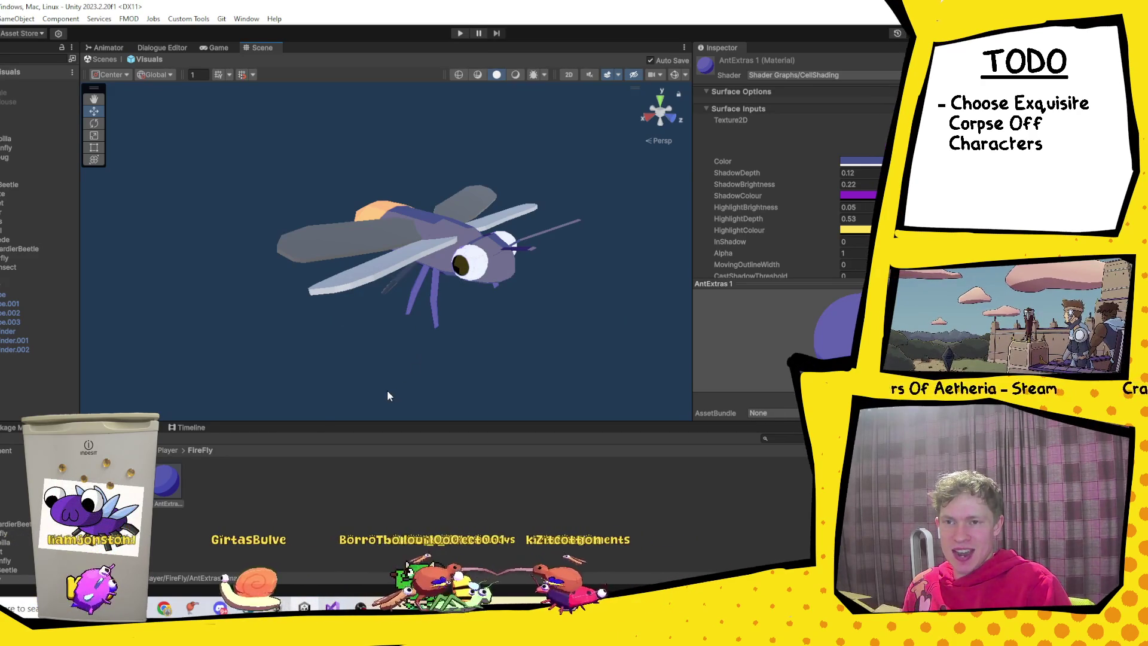
drag(168, 481, 396, 286)
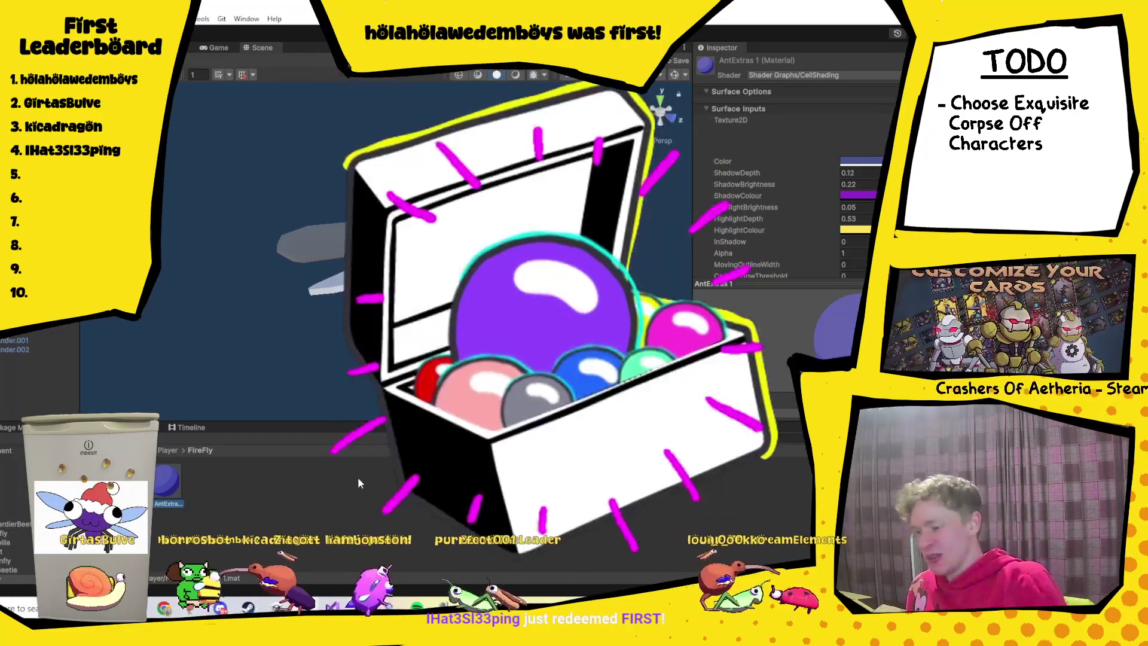
Duplicate AntExtras 1 as a pale lavender AntExtras 2 for the wings, then return to the Assets root.
key(ctrl+d)
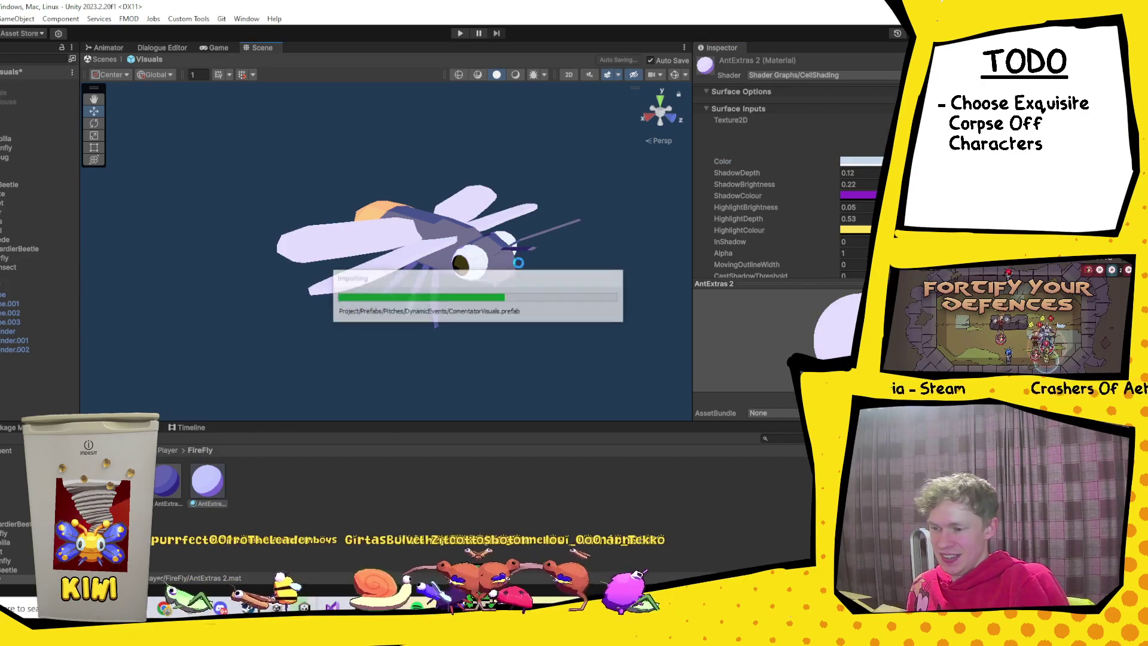
mouse_move(466, 299)
mouse_down()
mouse_move(535, 214)
mouse_move(492, 320)
mouse_move(351, 341)
mouse_move(546, 323)
mouse_move(393, 332)
mouse_up()
click(395, 236)
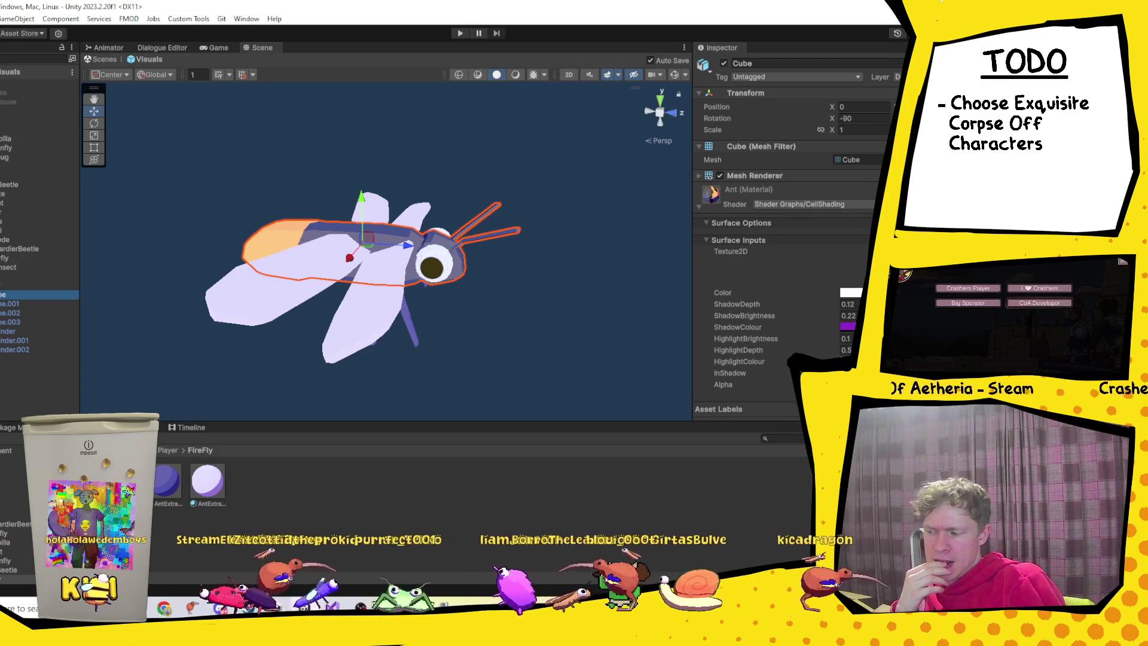
click(119, 450)
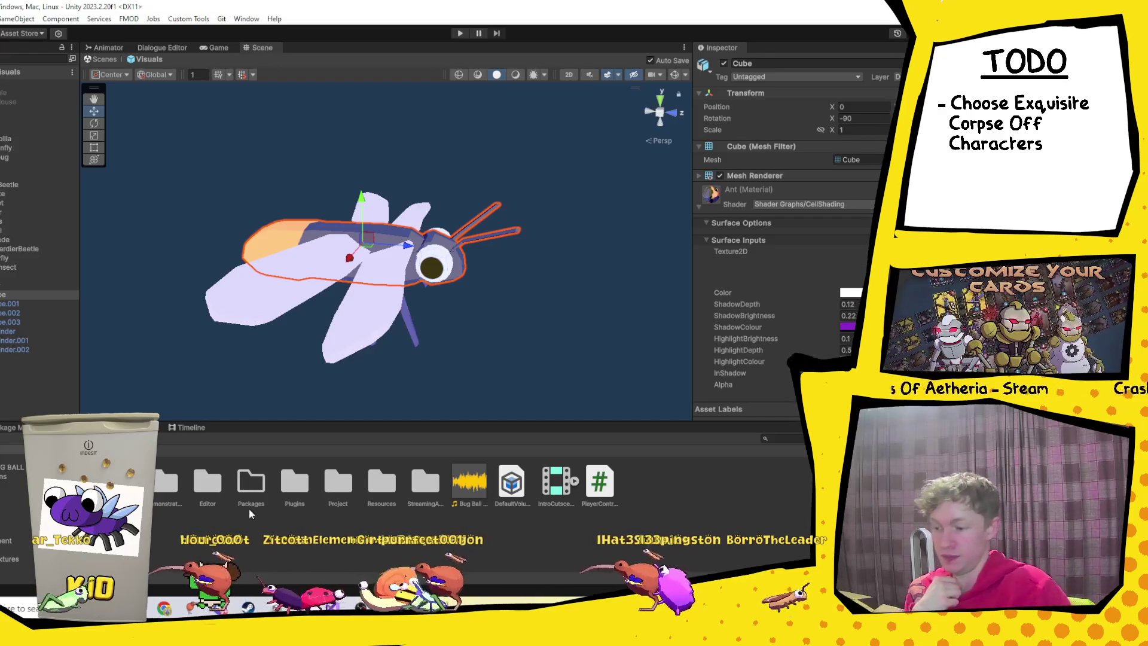
click(336, 492)
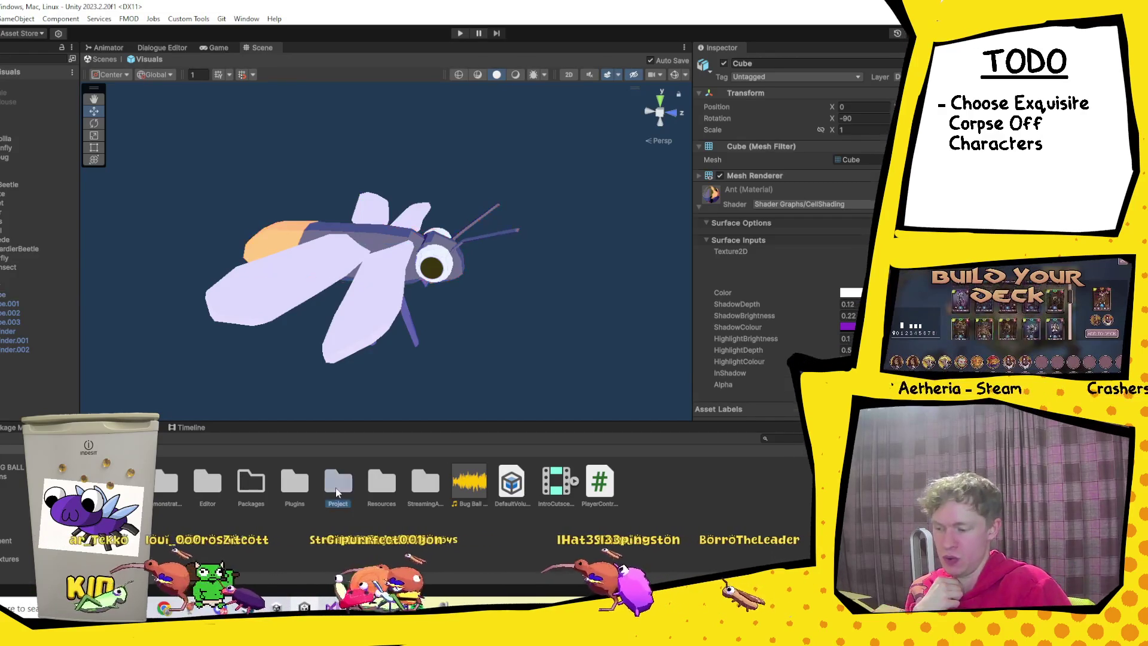
Set the Firefly model's import Normals to Calculate in Project > Models > PlayerModels and apply.
double_click(336, 491)
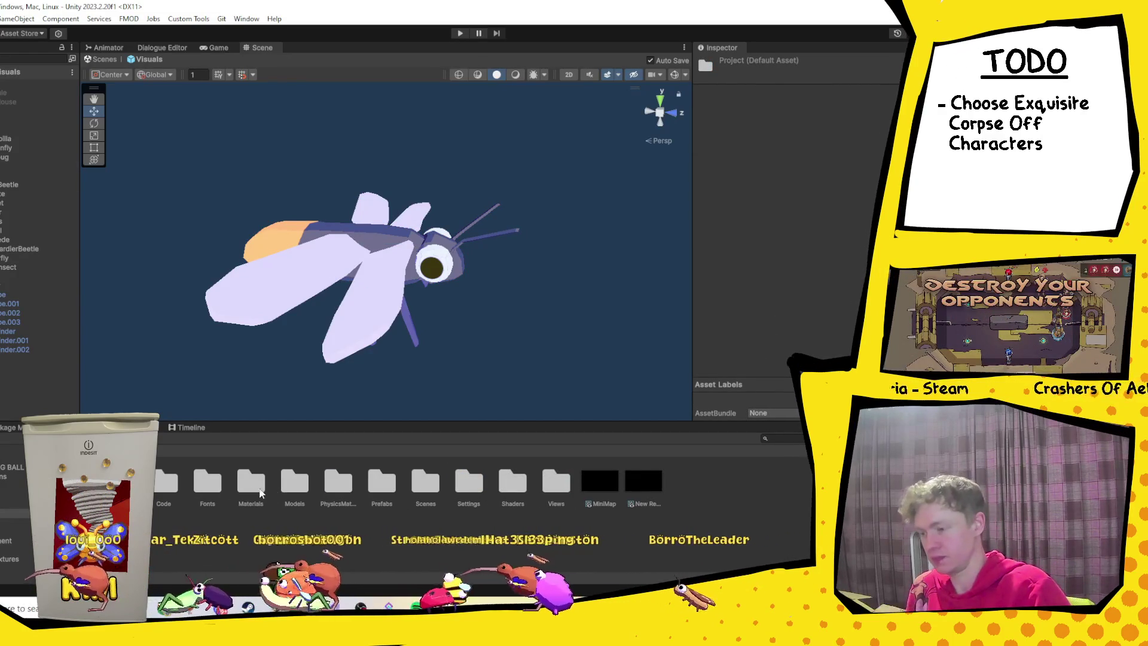
double_click(294, 483)
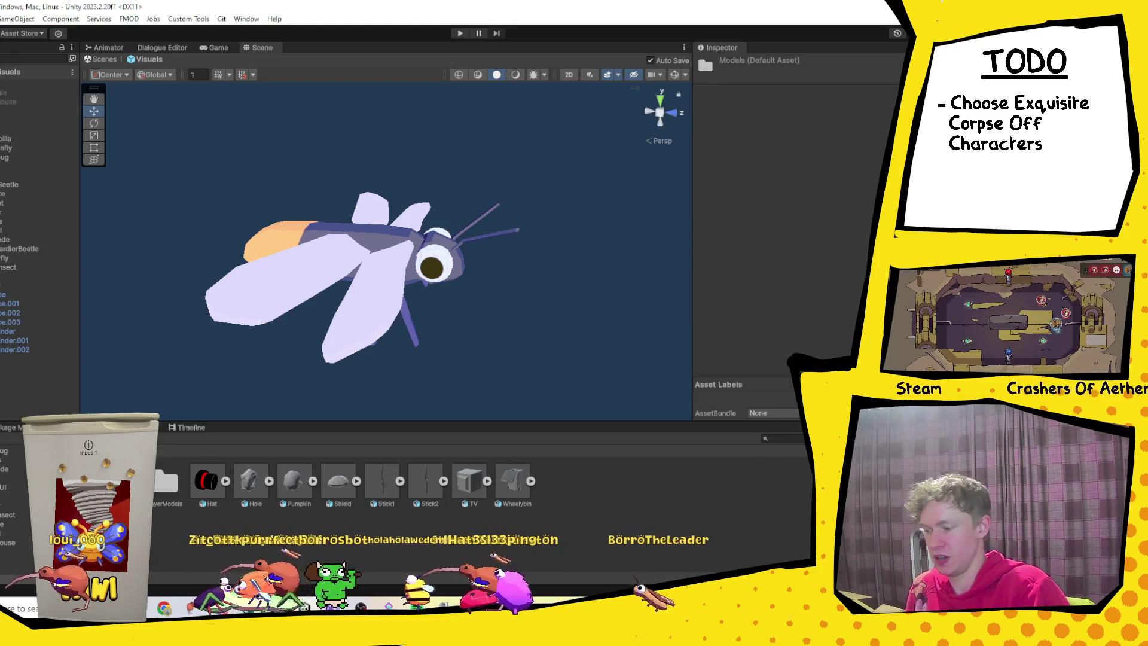
double_click(167, 481)
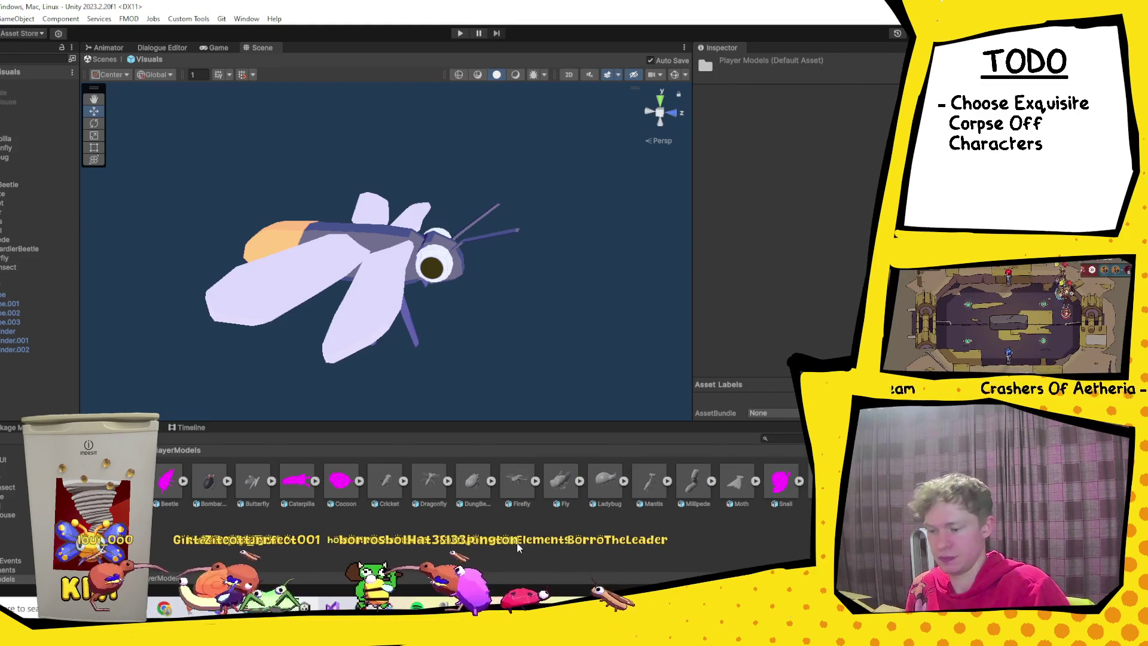
click(518, 482)
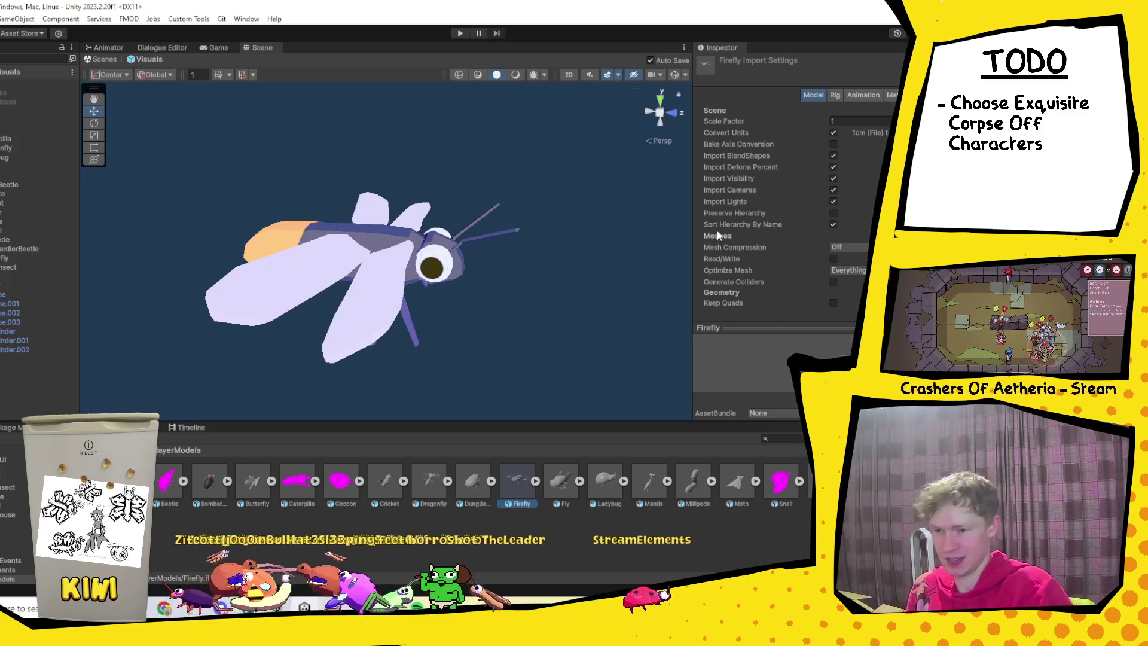
scroll(857, 261, down, 5)
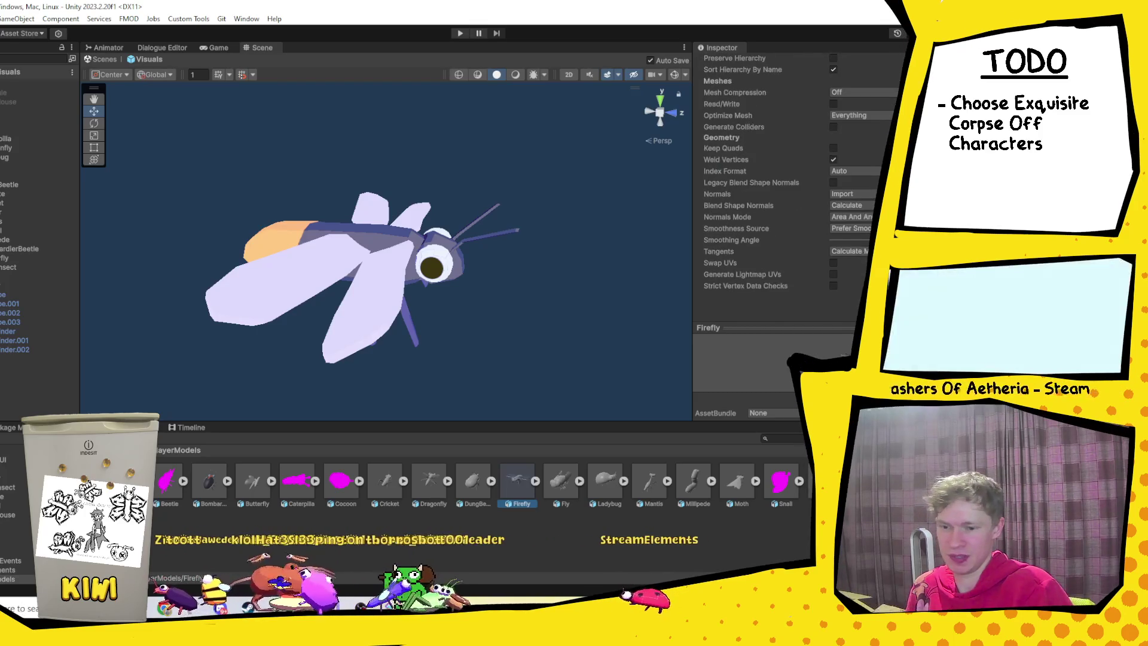
click(849, 194)
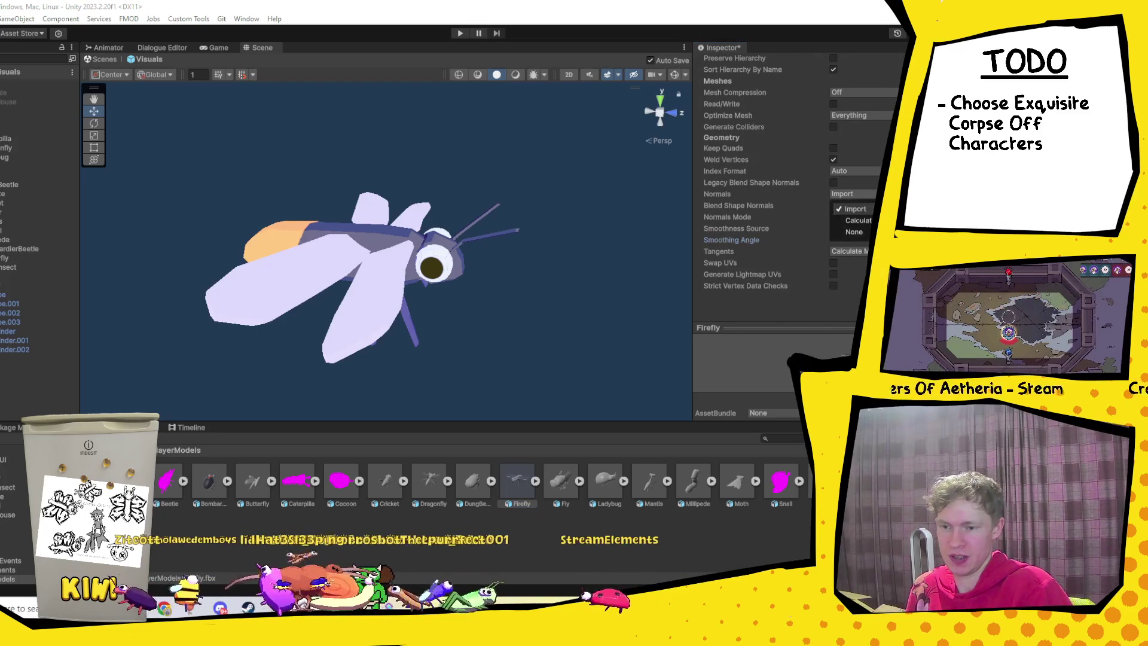
click(858, 220)
click(805, 311)
Orbit around the re-imported firefly, select it and deactivate it.
mouse_move(594, 281)
mouse_down()
mouse_move(544, 269)
mouse_move(577, 256)
mouse_move(300, 318)
mouse_move(450, 289)
mouse_up()
click(450, 288)
mouse_move(305, 324)
mouse_down()
mouse_move(389, 313)
mouse_move(494, 228)
mouse_move(404, 313)
mouse_move(513, 311)
mouse_move(523, 321)
mouse_move(420, 319)
mouse_up()
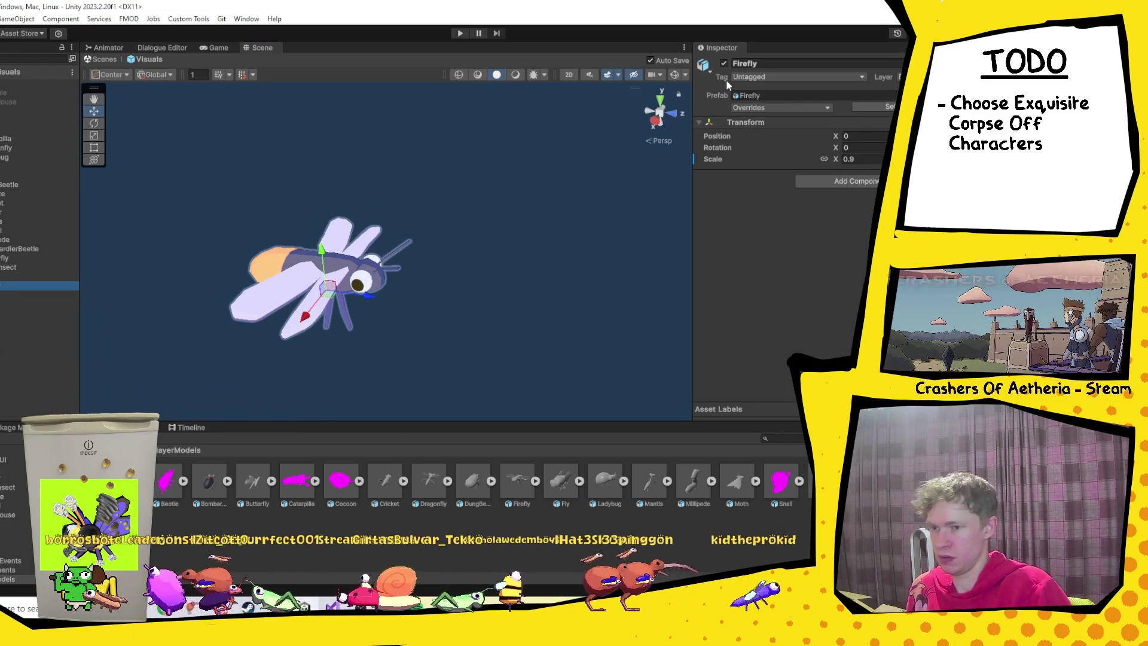
click(723, 64)
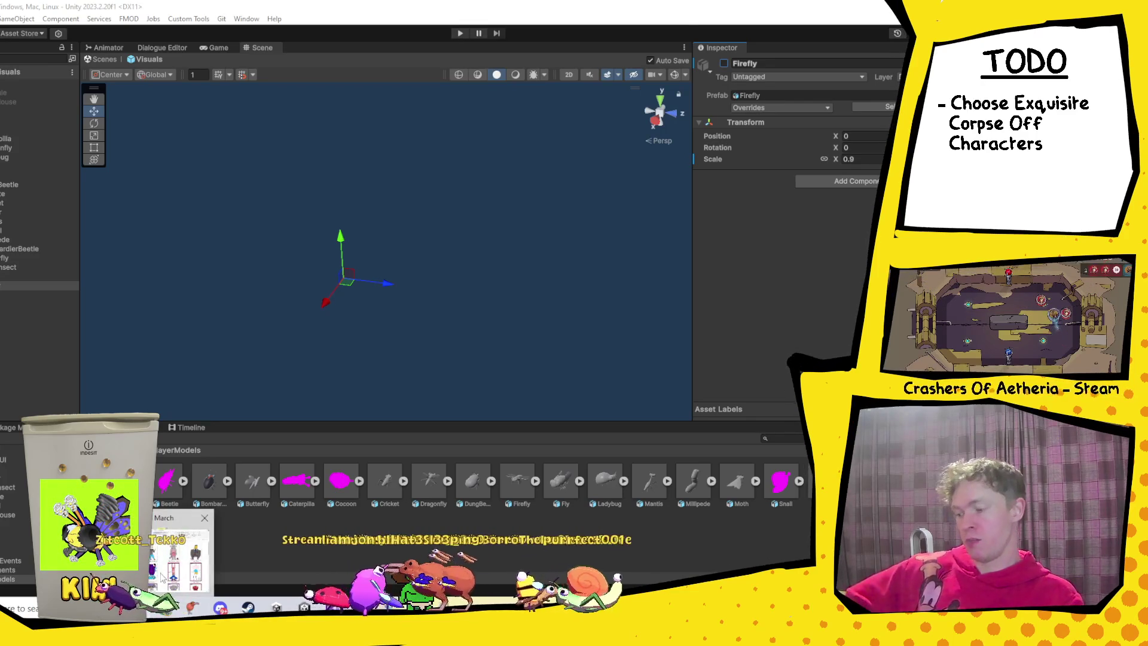
Bring the File Explorer 'March' drawings window to the front.
click(160, 575)
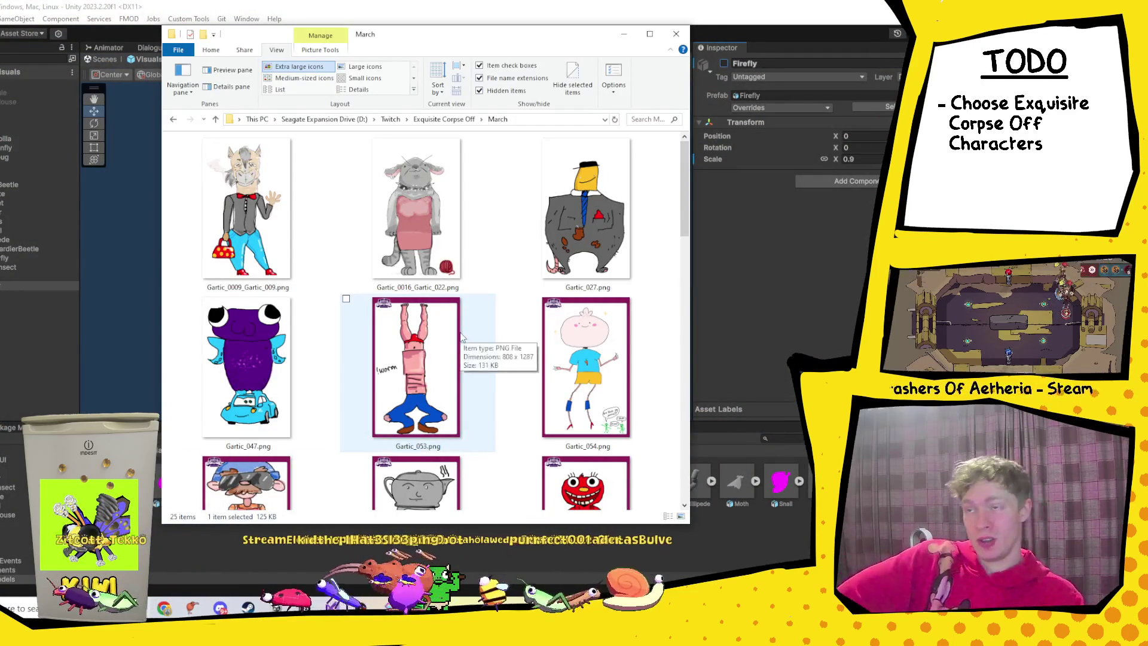
Scroll through the March folder's drawing thumbnails to the last rows.
scroll(686, 210, down, 1)
drag(686, 210, 676, 463)
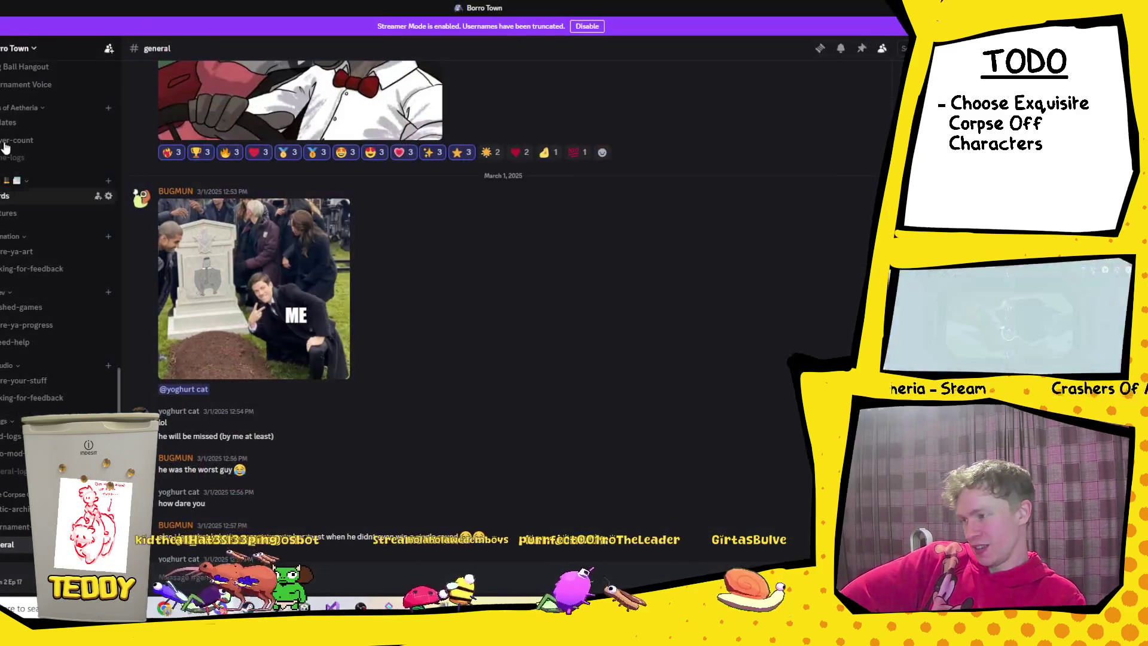
View and close the phone screenshot in a Discord direct message, then return to the March folder.
key(ctrl+alt+Up)
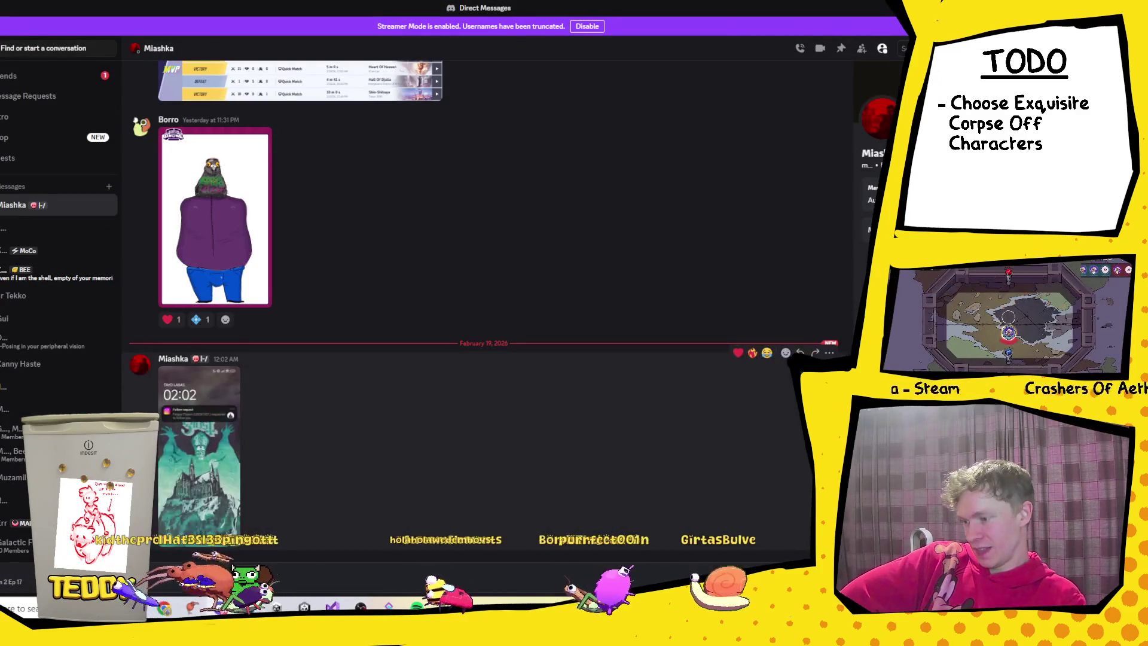
click(193, 452)
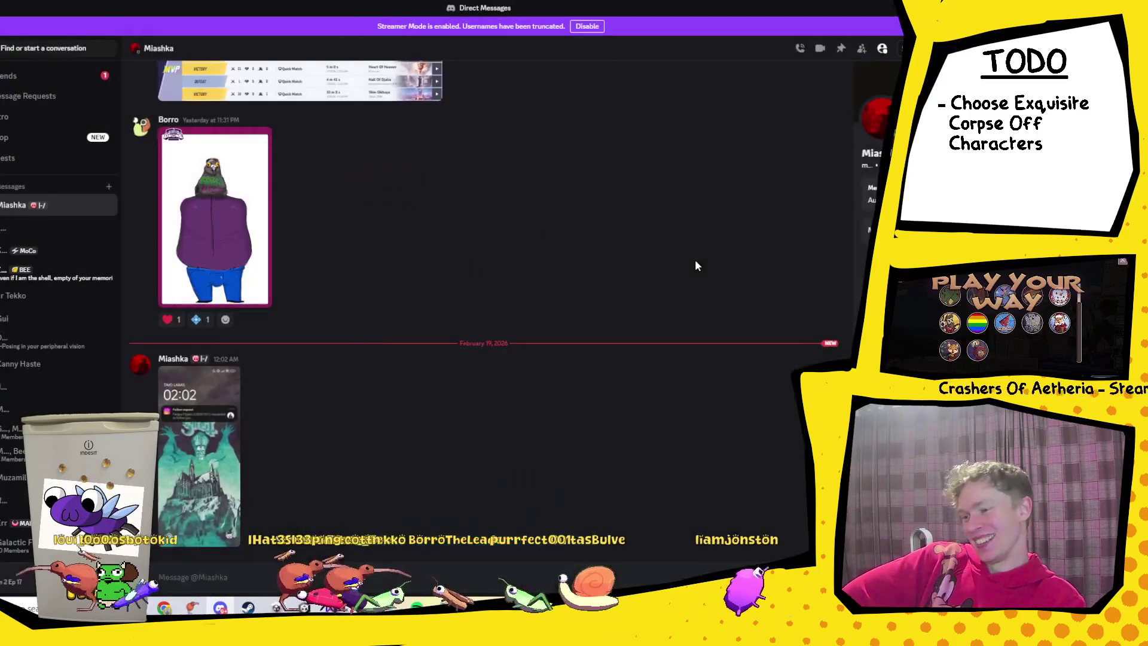
click(695, 261)
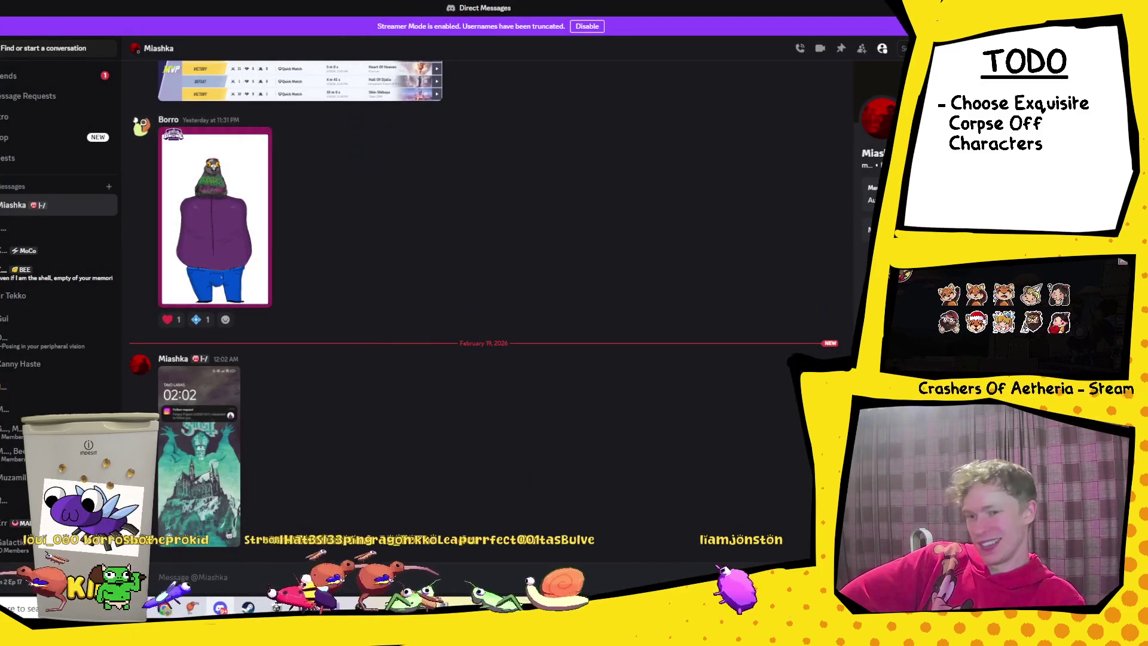
key(alt+Tab)
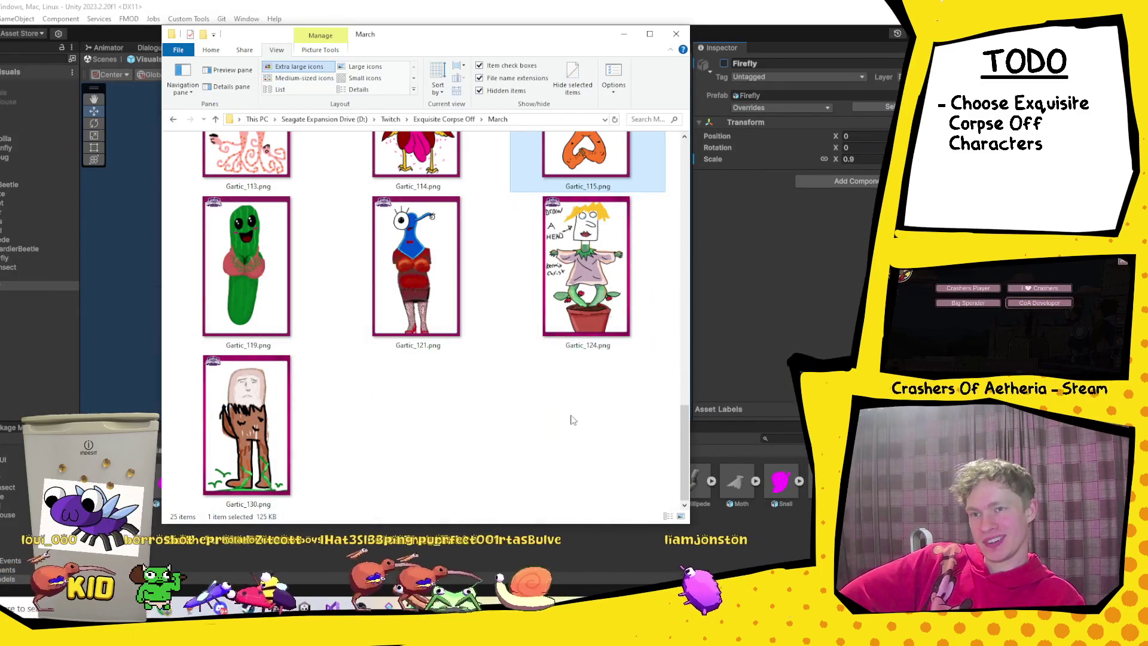
Open Gartic_130.png in the photo viewer and step to Gartic_124.png.
click(476, 446)
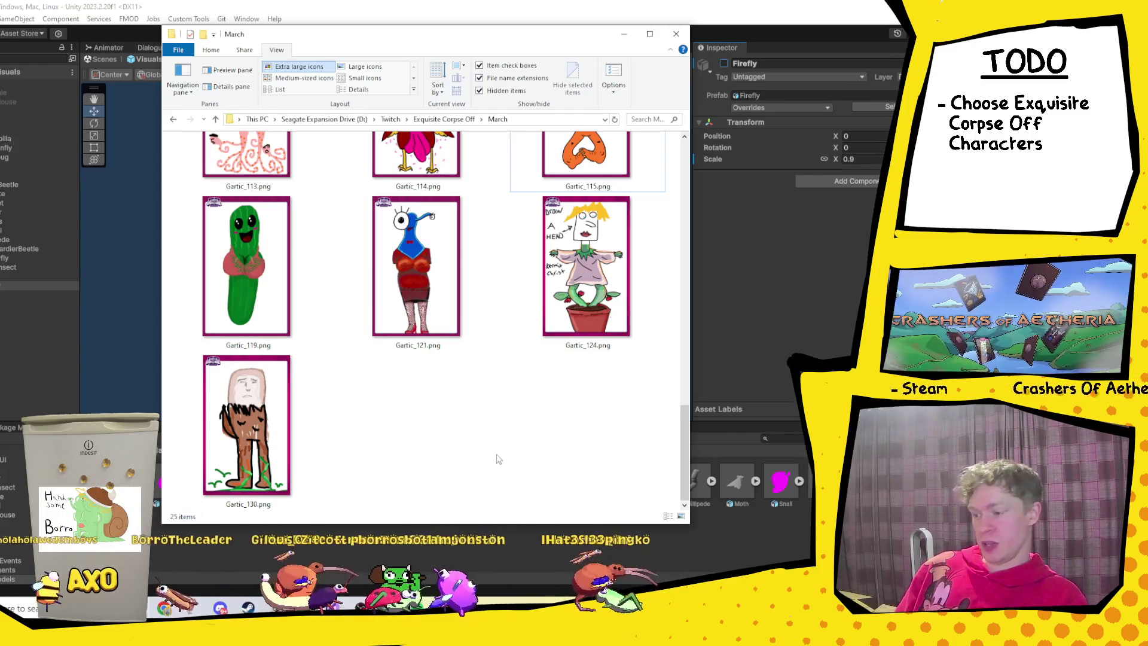
click(278, 418)
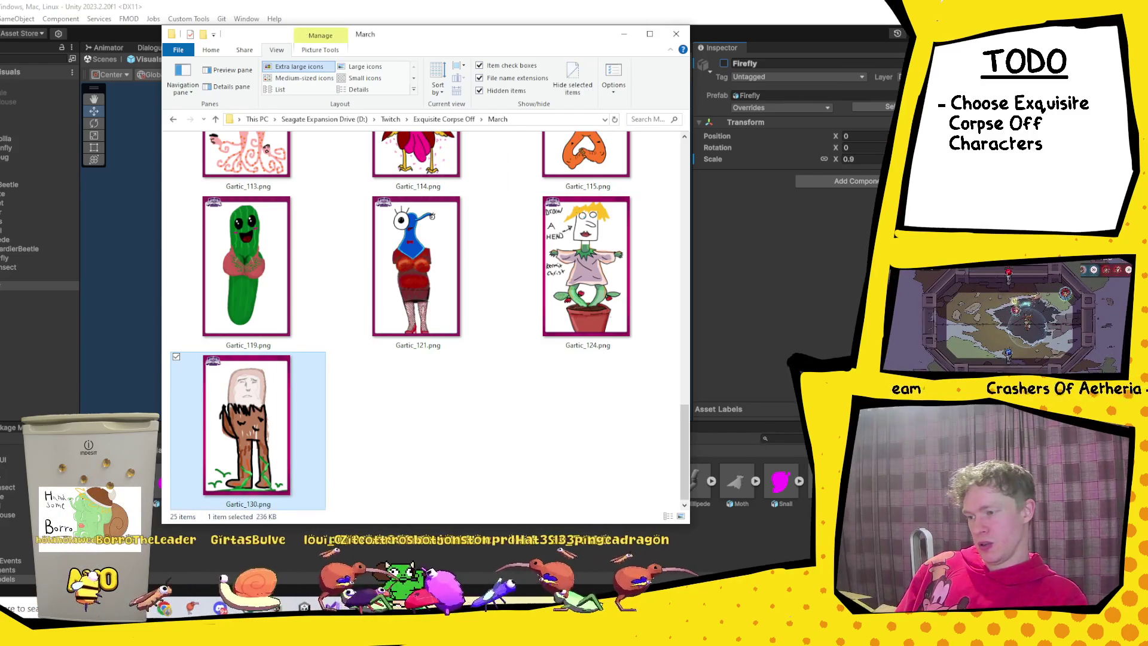
key(Return)
key(Right)
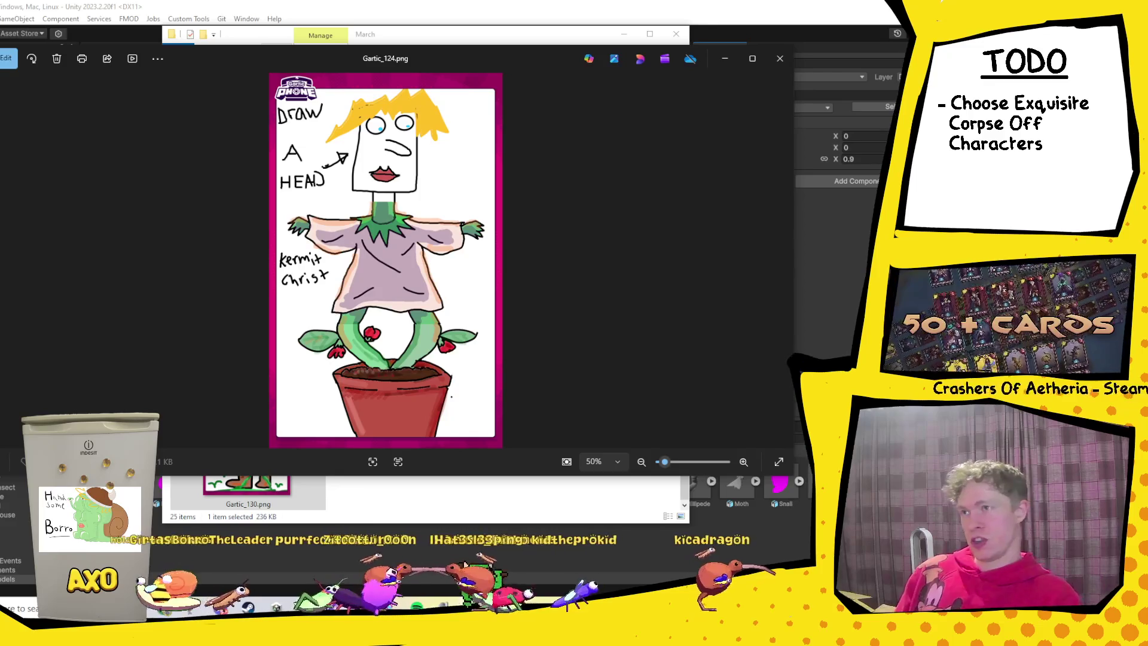
Page back through the drawings from Gartic_121.png past the cucumber, giraffe and blue shark to Gartic_063.png.
key(Right)
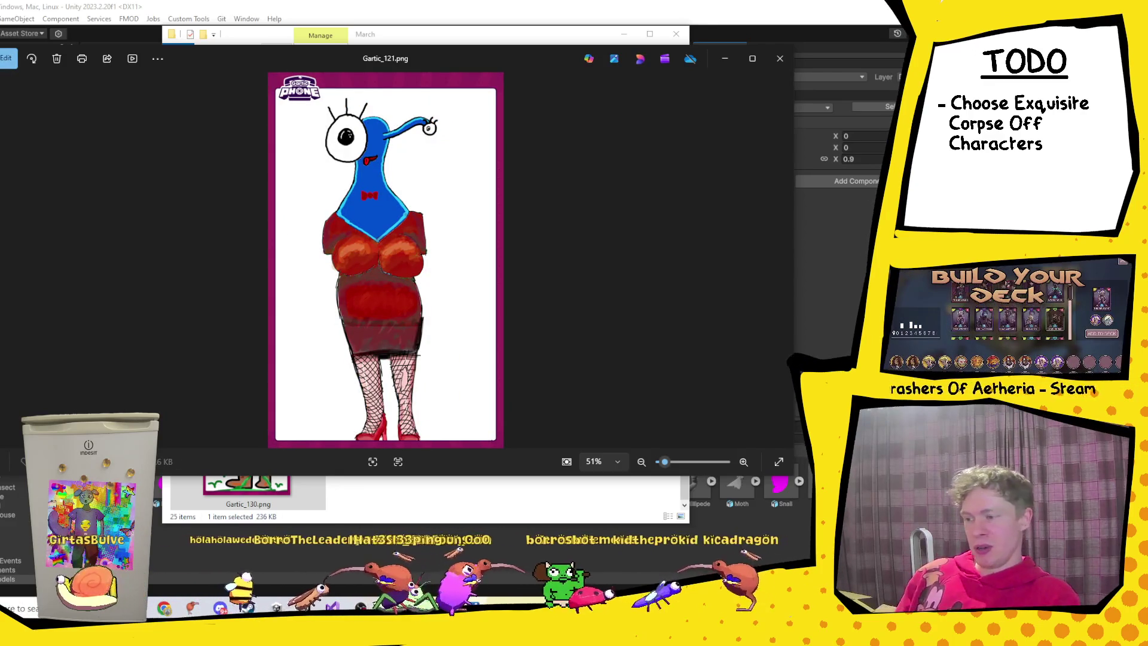
key(Right)
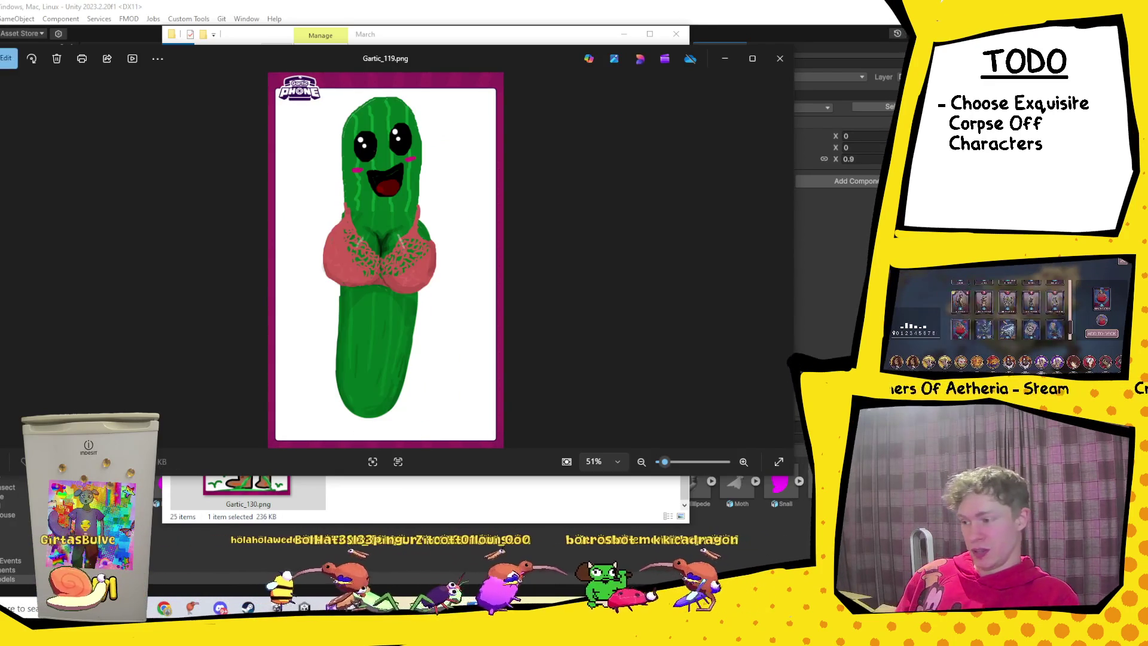
key(Right)
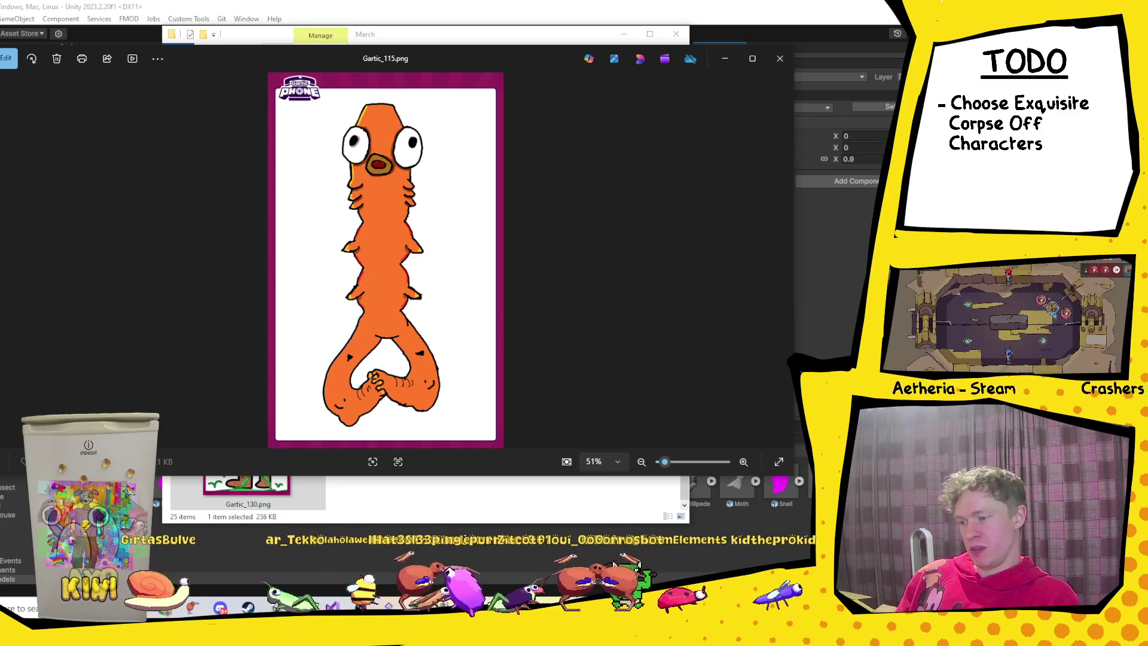
key(Right)
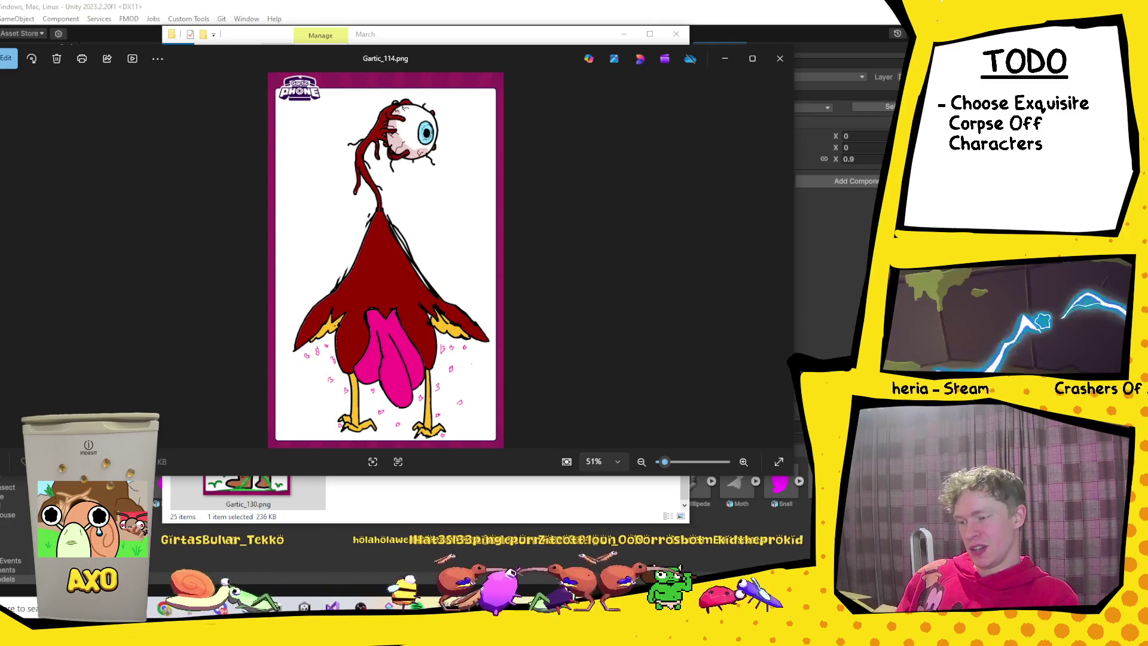
key(Right)
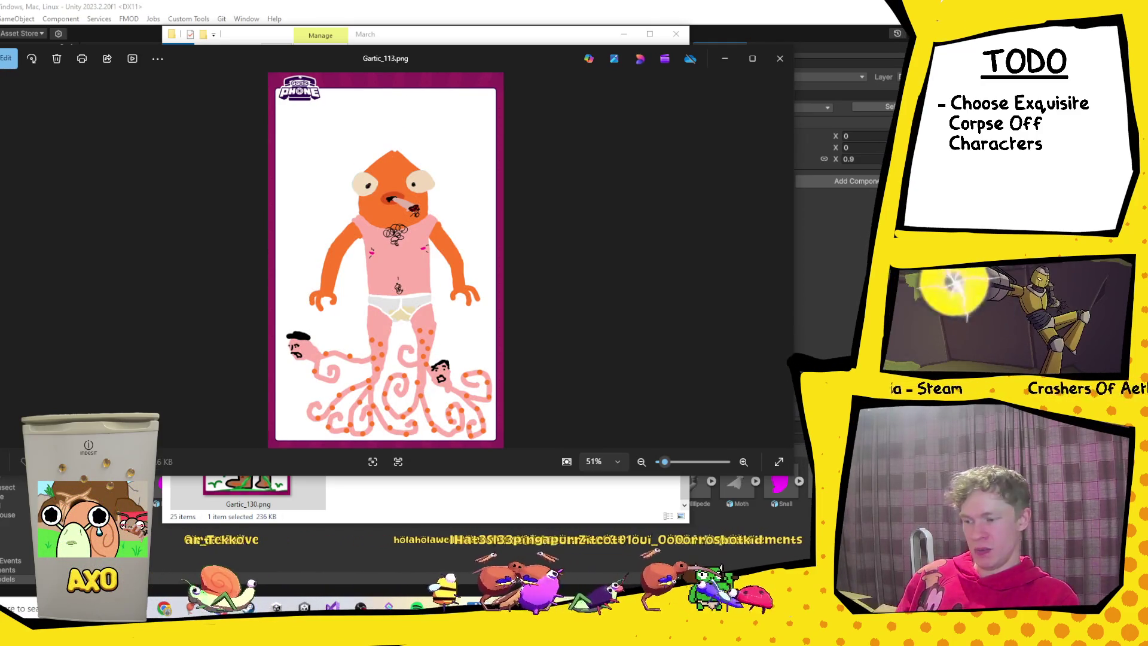
key(Right)
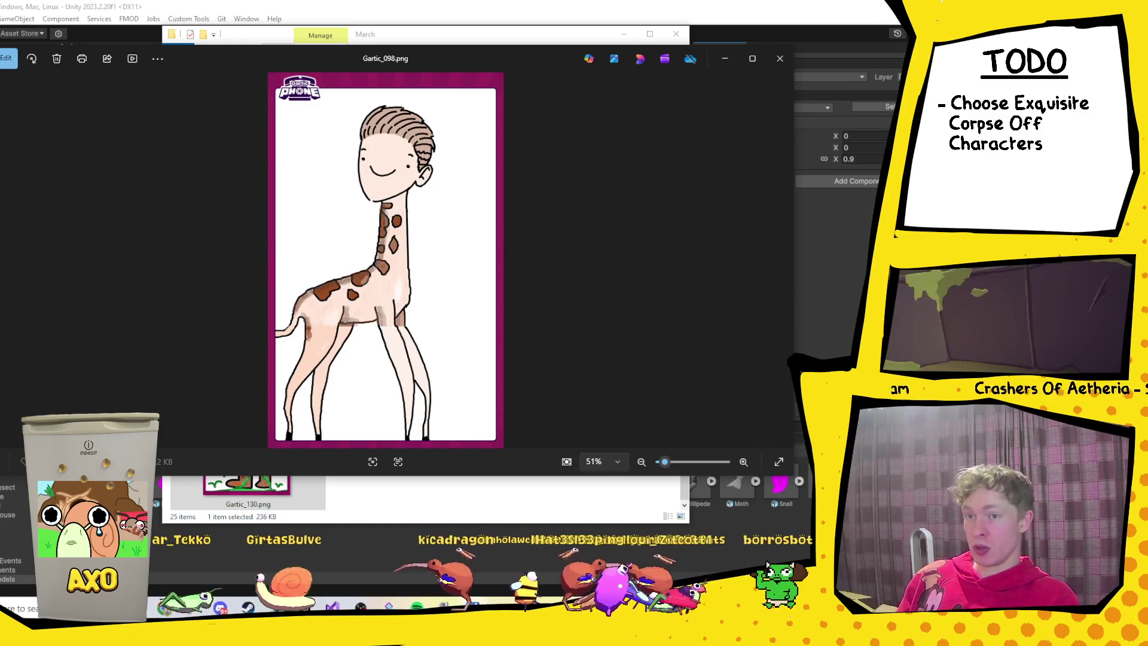
key(Right)
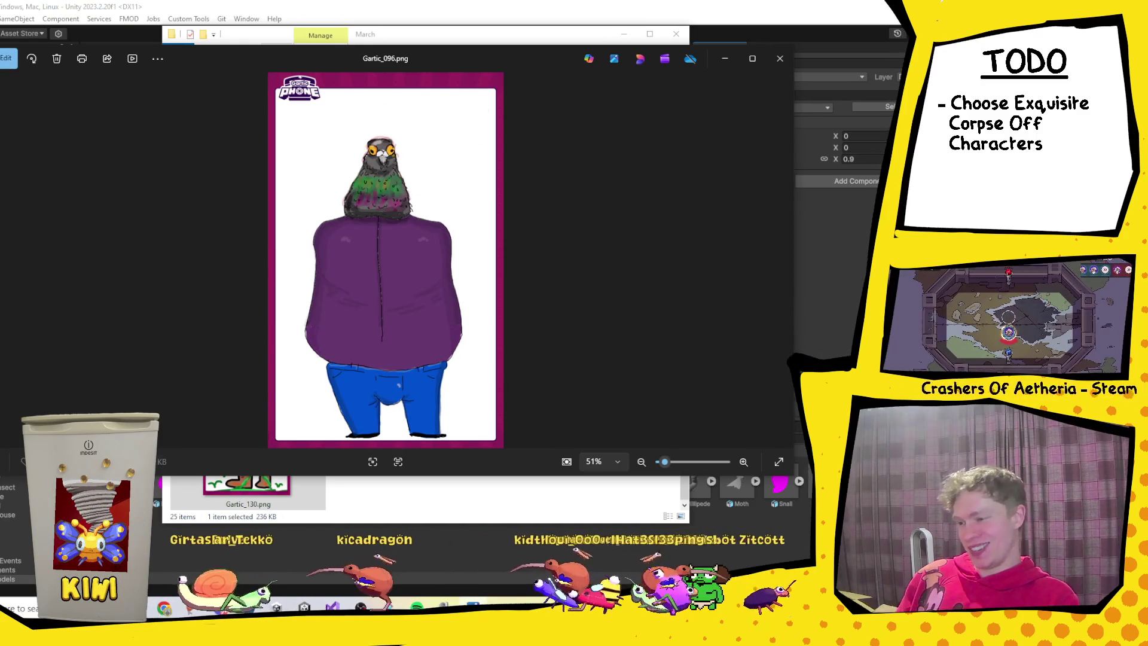
key(Right)
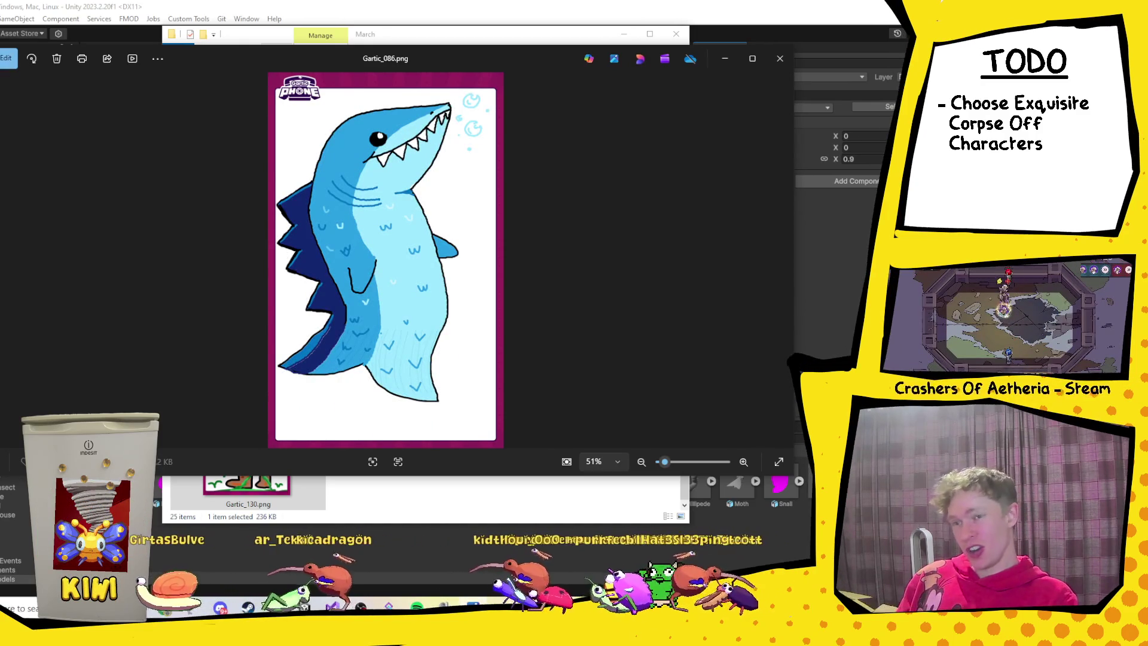
key(Right)
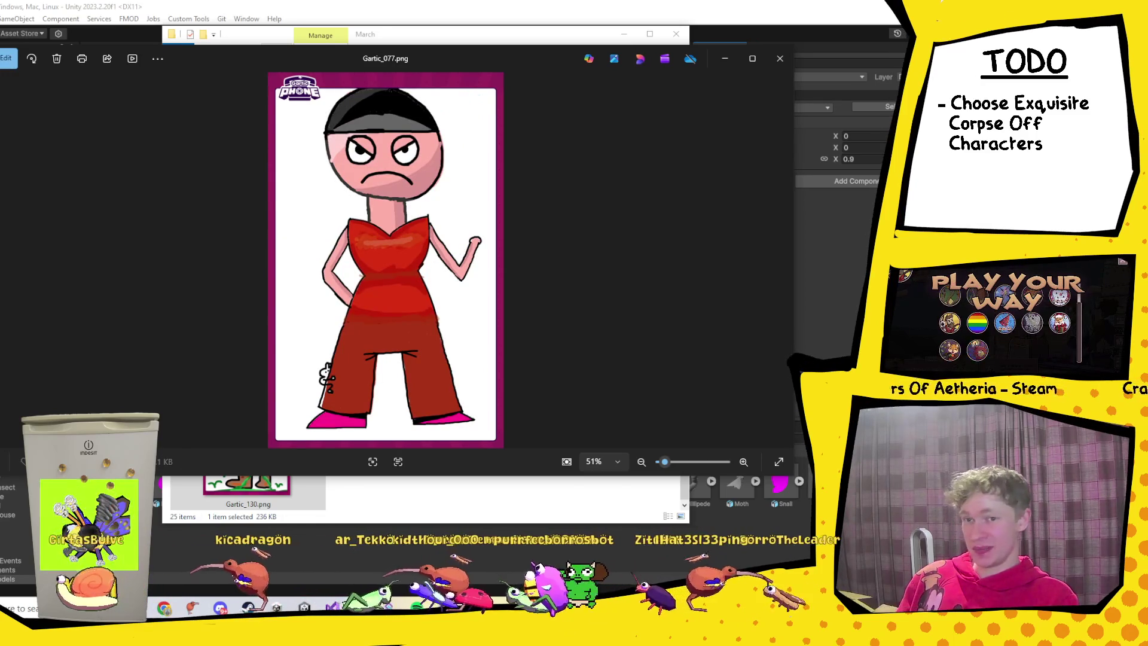
key(Right)
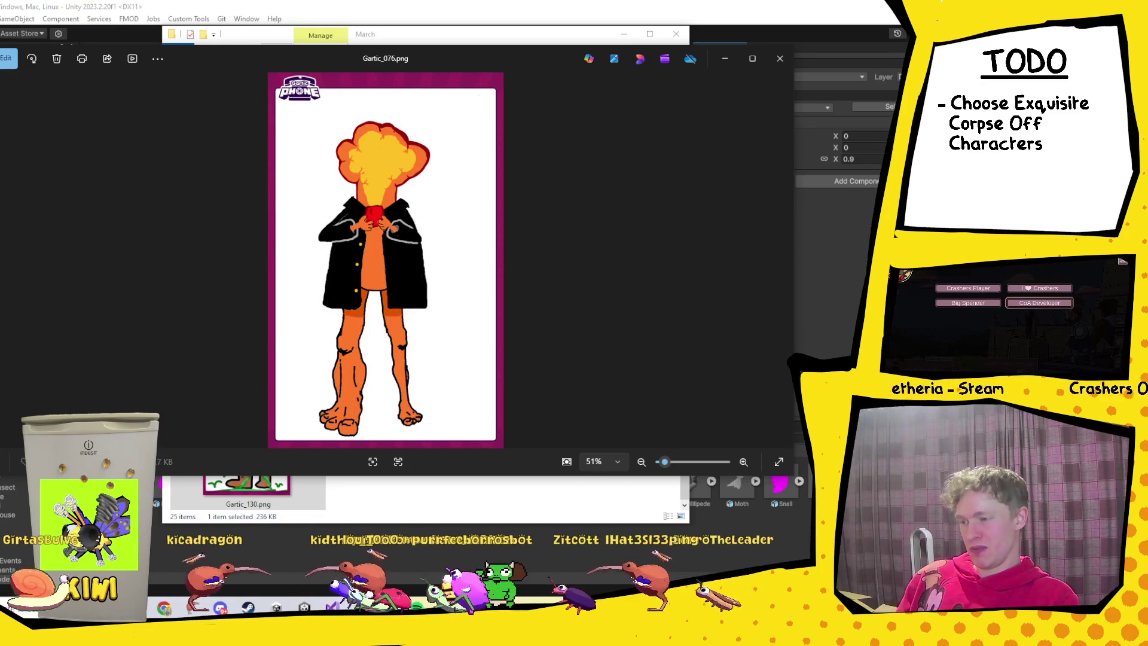
key(Right)
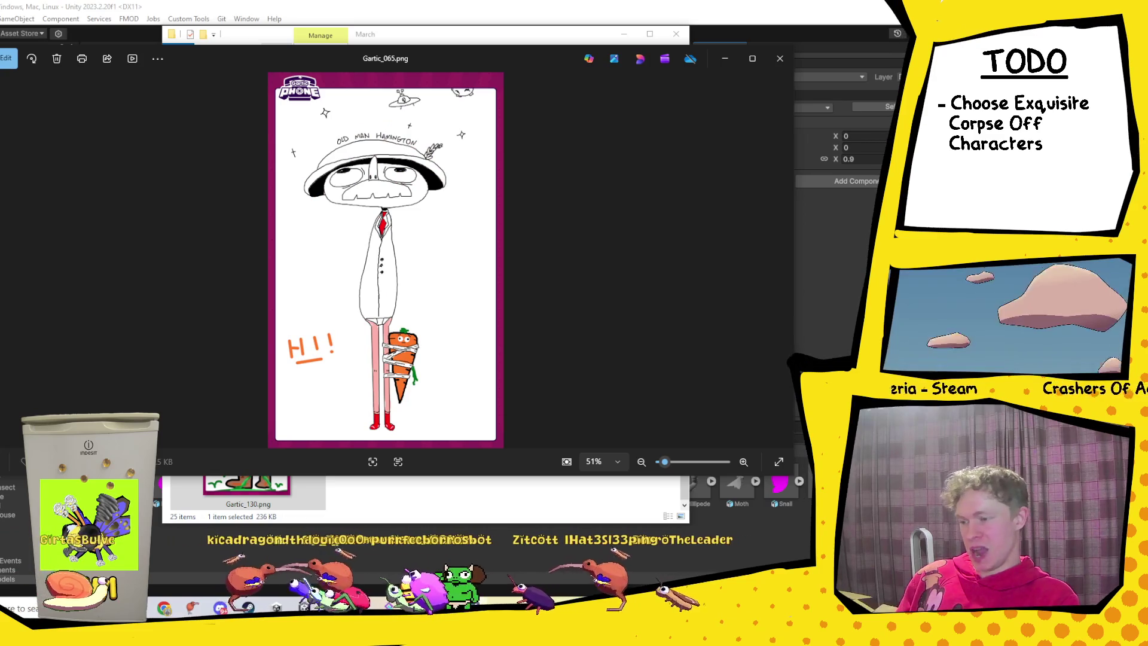
key(Right)
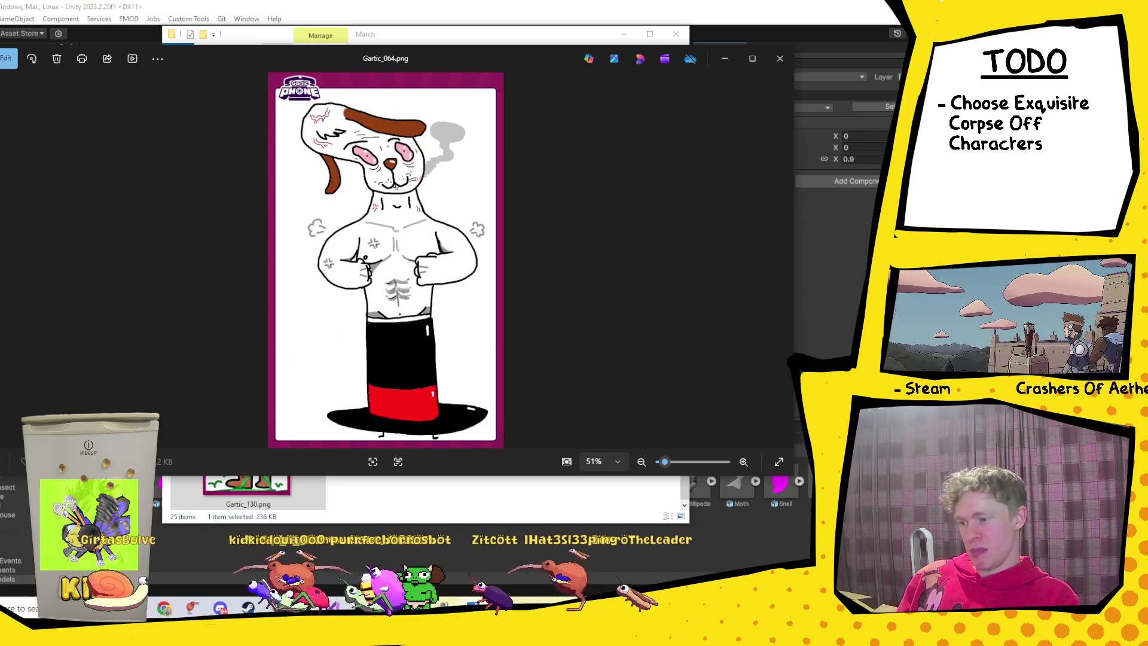
key(Right)
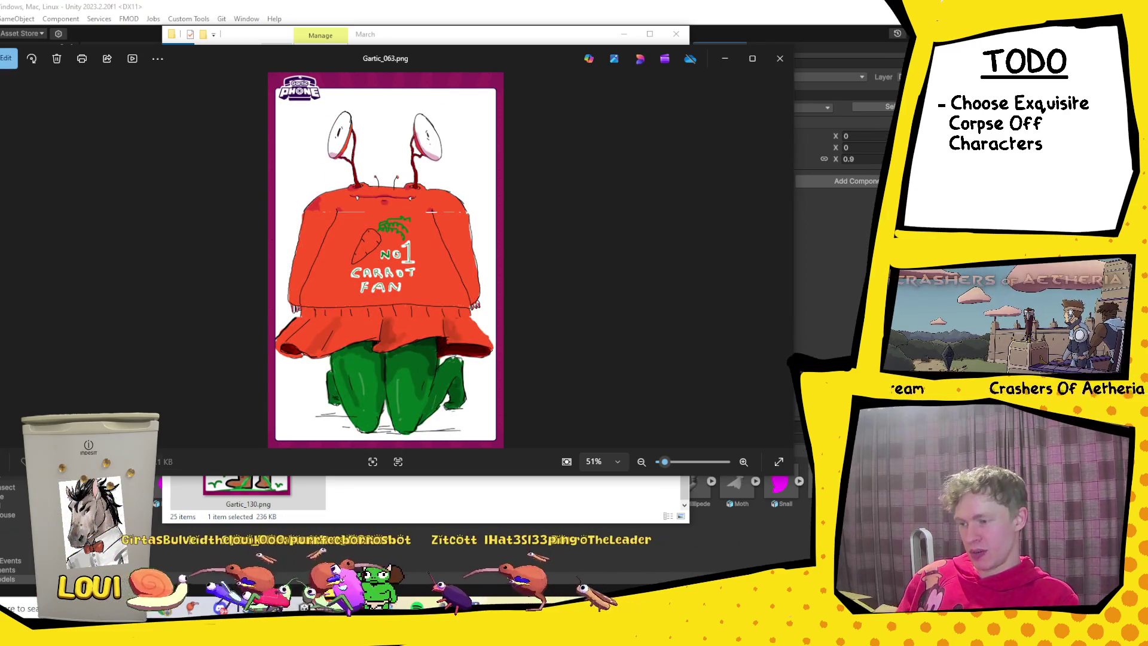
key(Right)
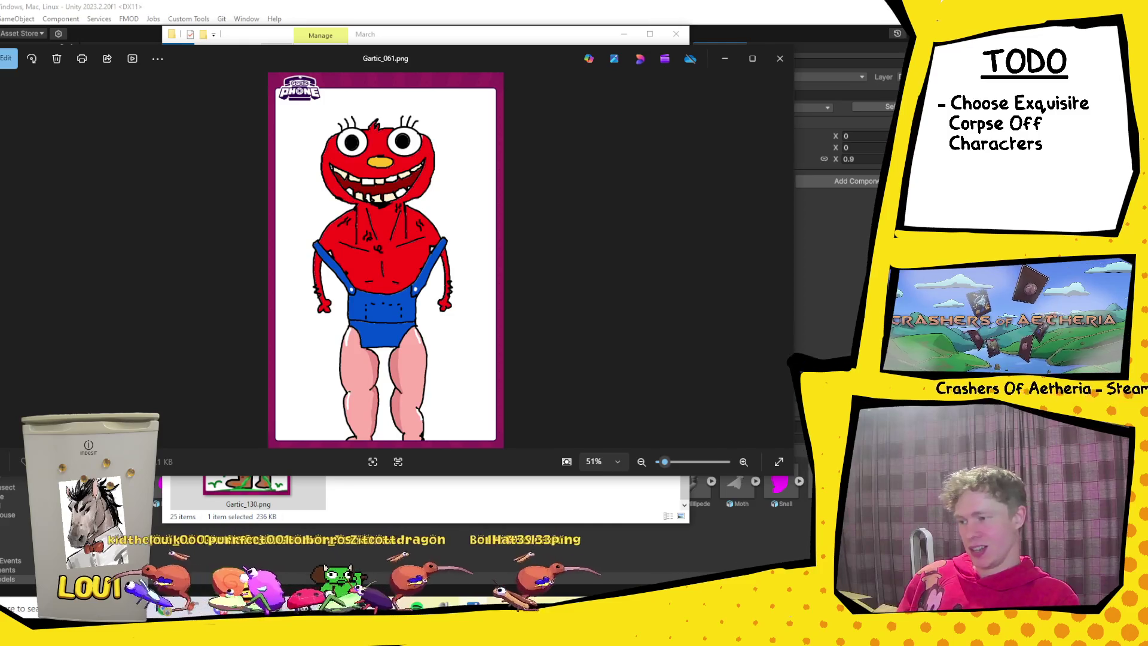
Keep paging back from Gartic_056.png to the grey cat and horse-headed figure, then close Photos.
key(Left)
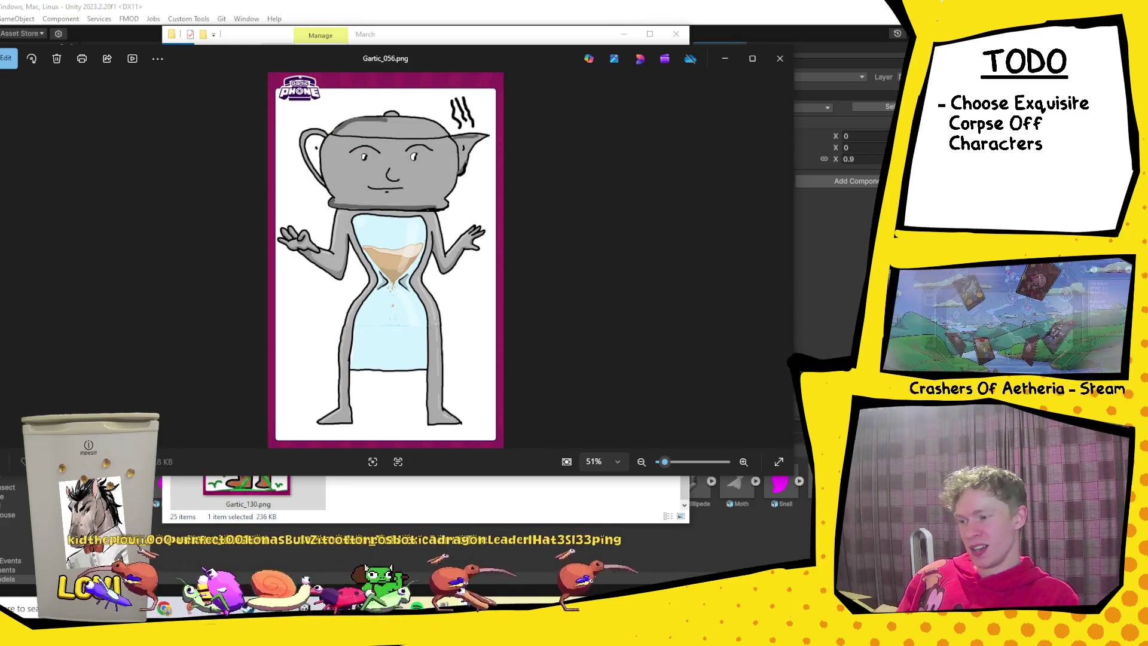
key(Left)
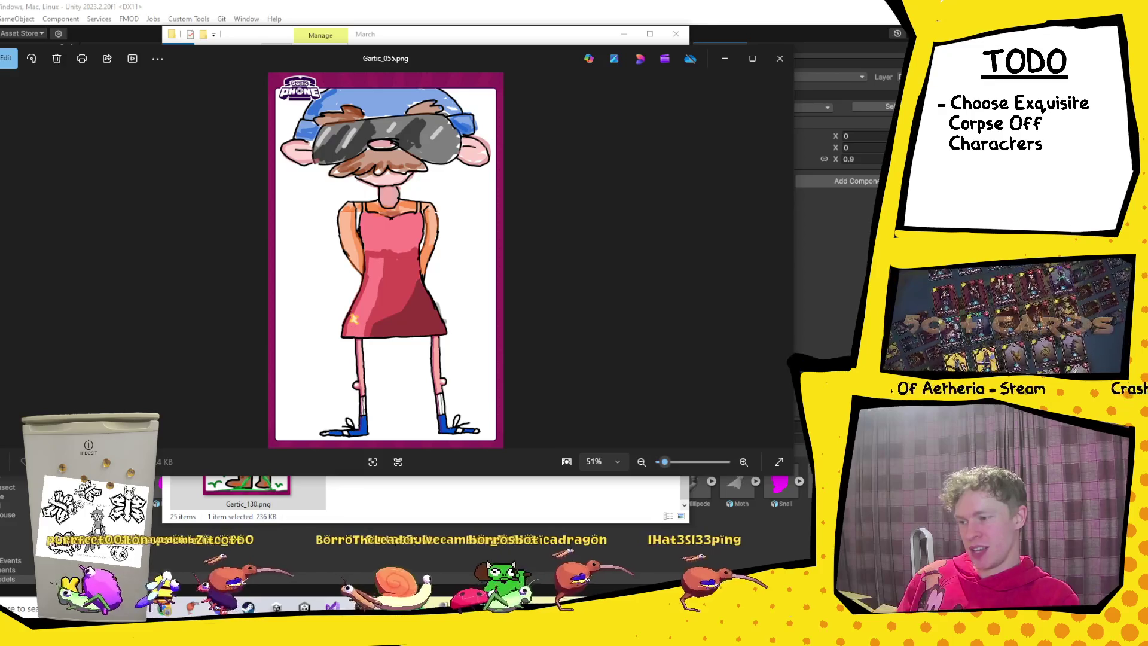
key(Left)
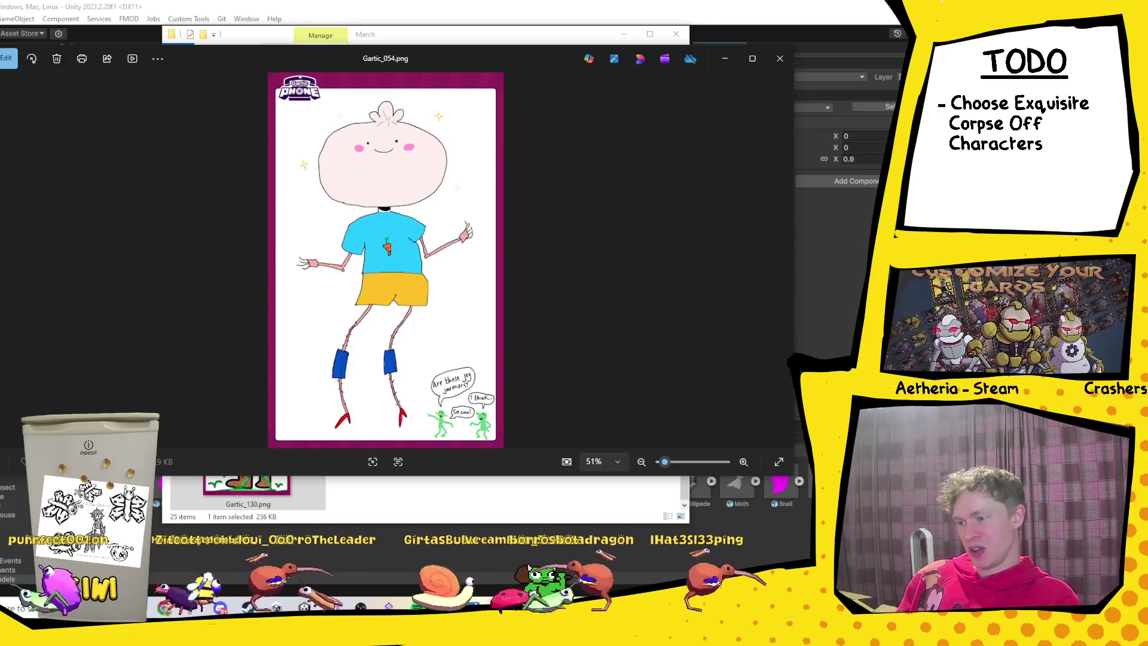
key(Left)
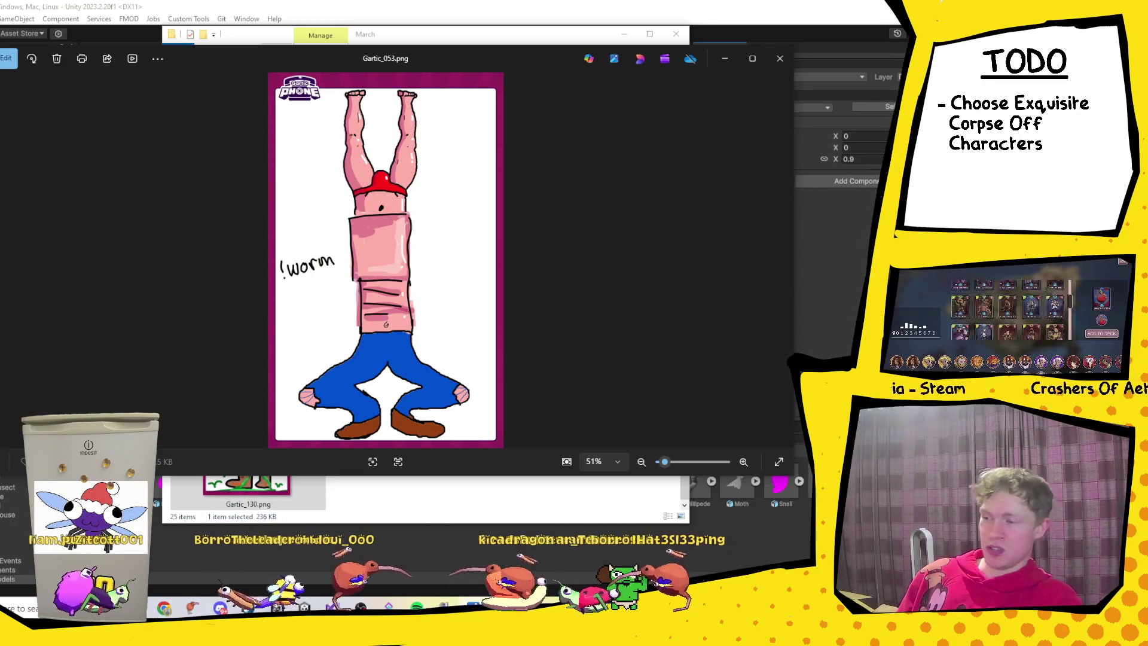
key(Left)
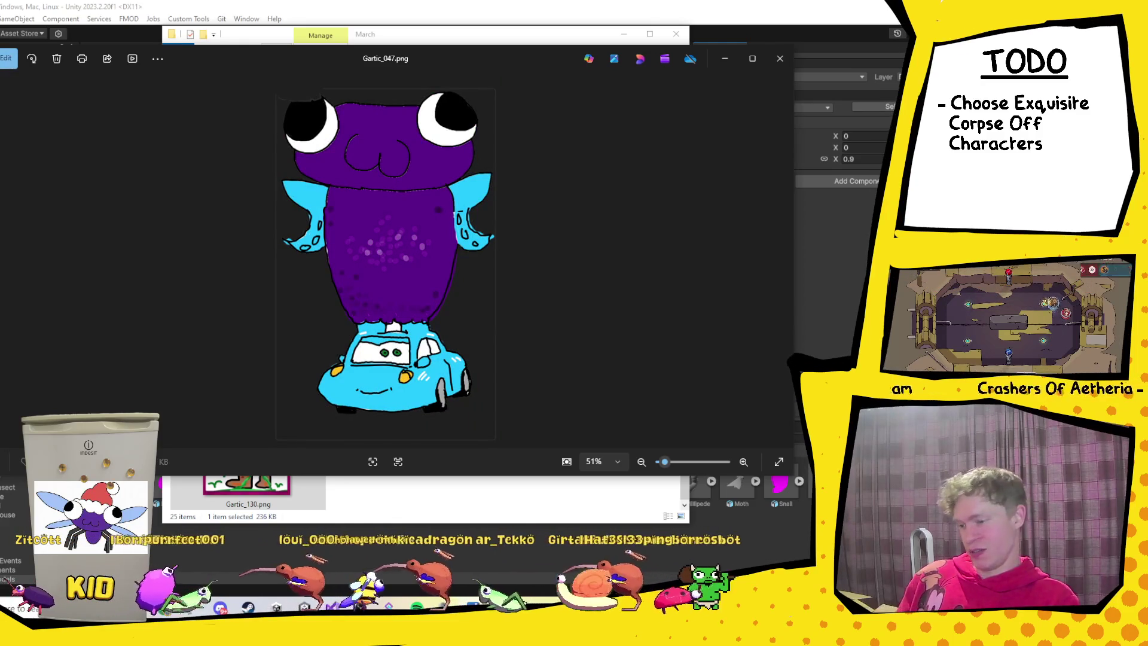
key(Left)
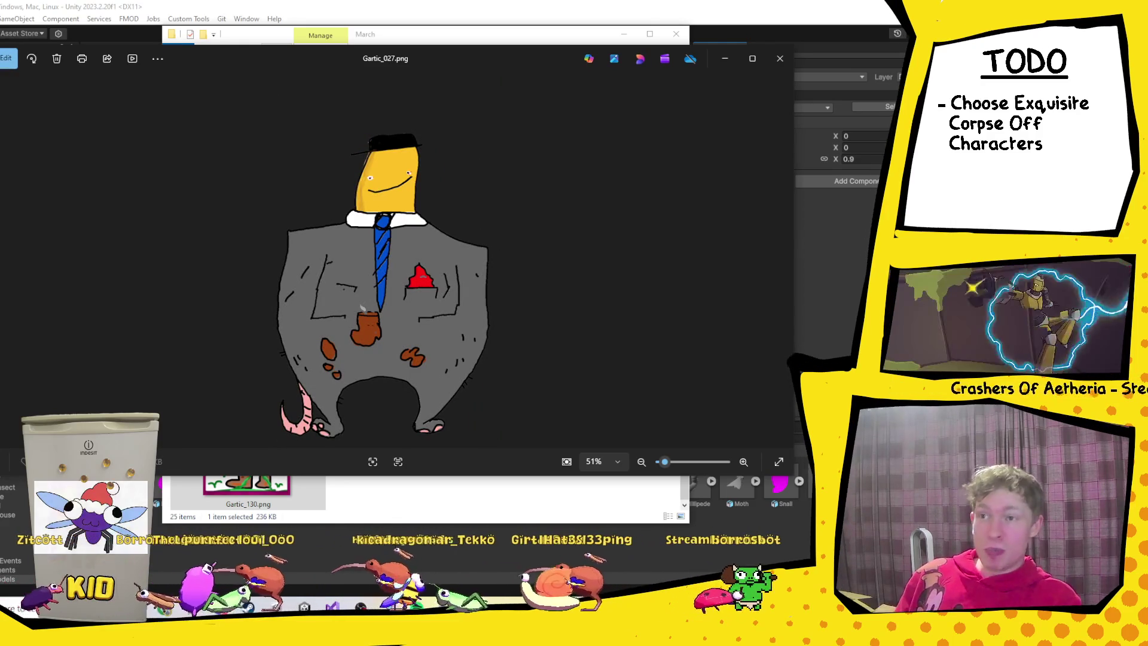
key(Left)
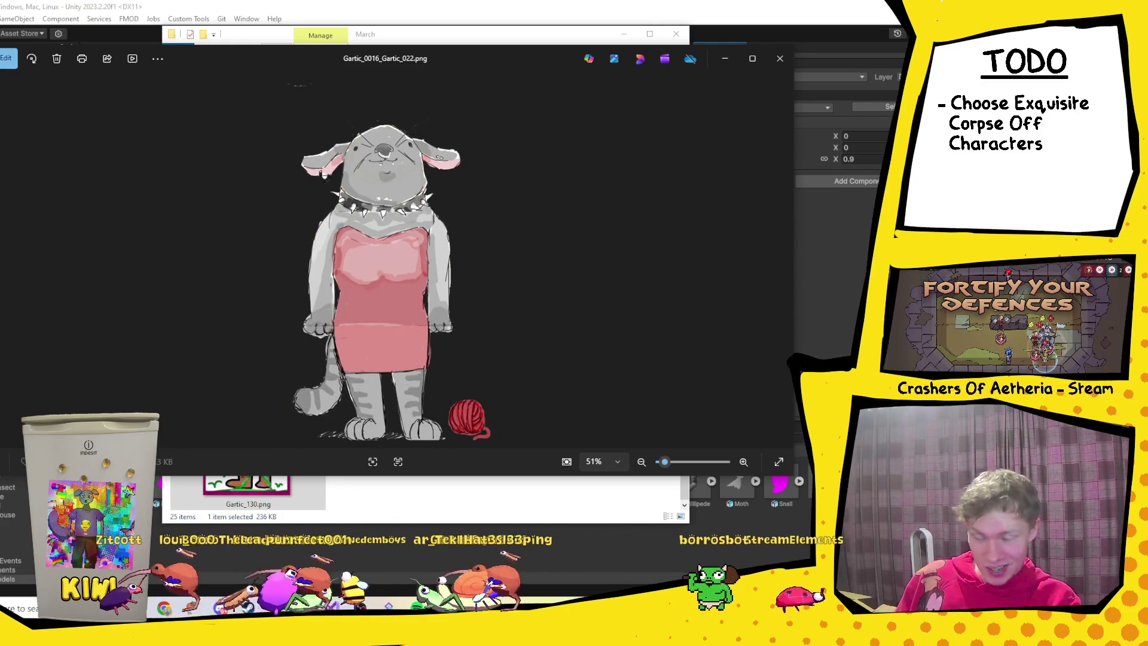
key(Left)
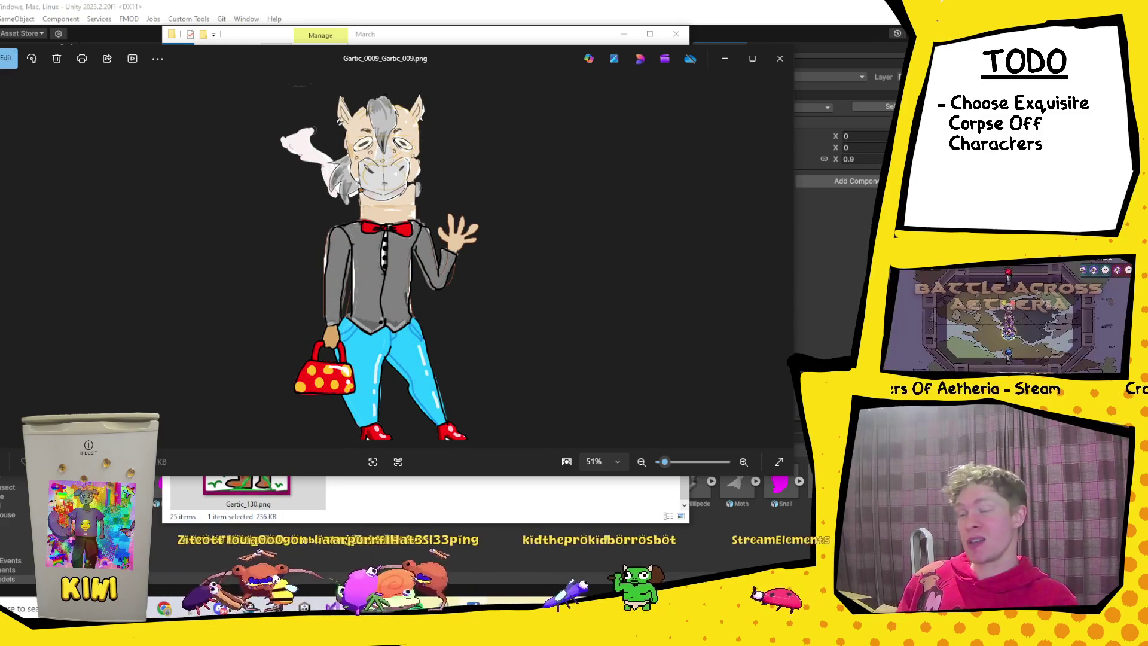
click(779, 59)
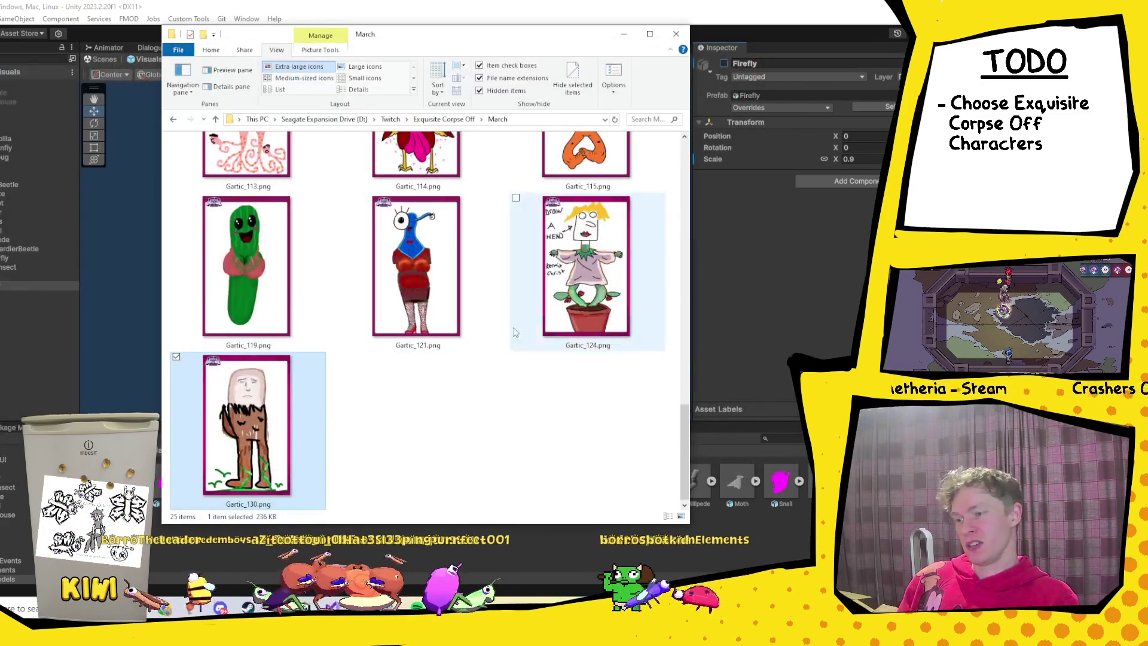